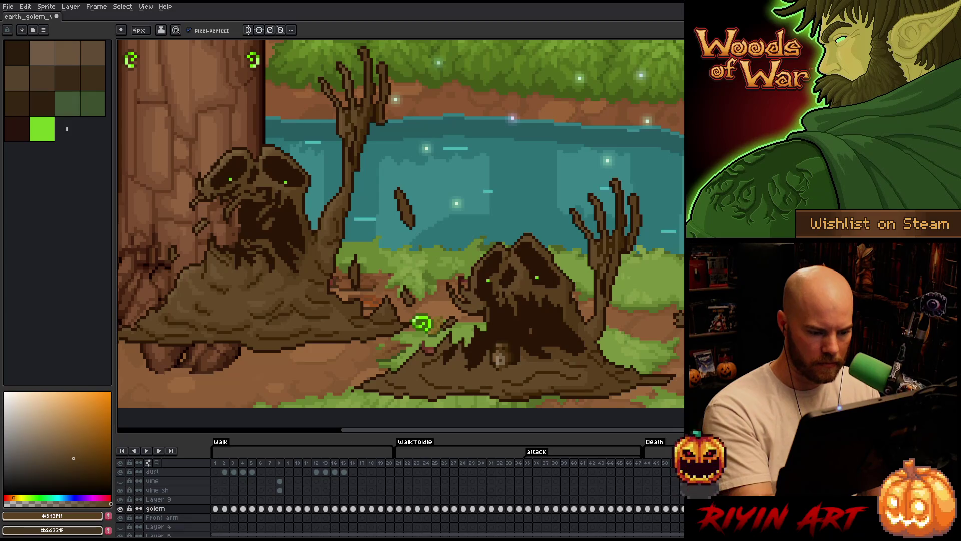
Drop the pencil to 1px, zoom out to the whole scene, and jump to an early walk frame
key("minus")
key("minus")
key("minus")
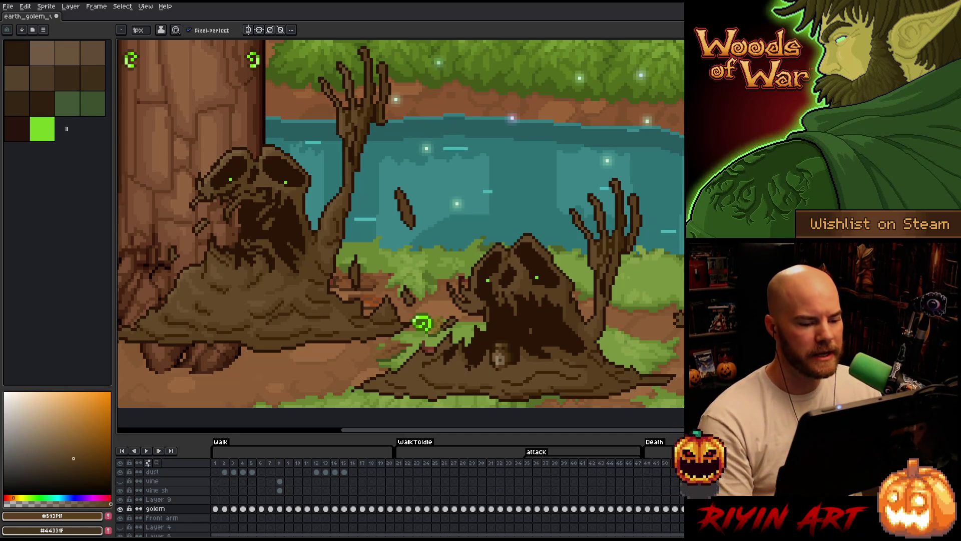
scroll(329, 324, "down", 2)
left_click(253, 463)
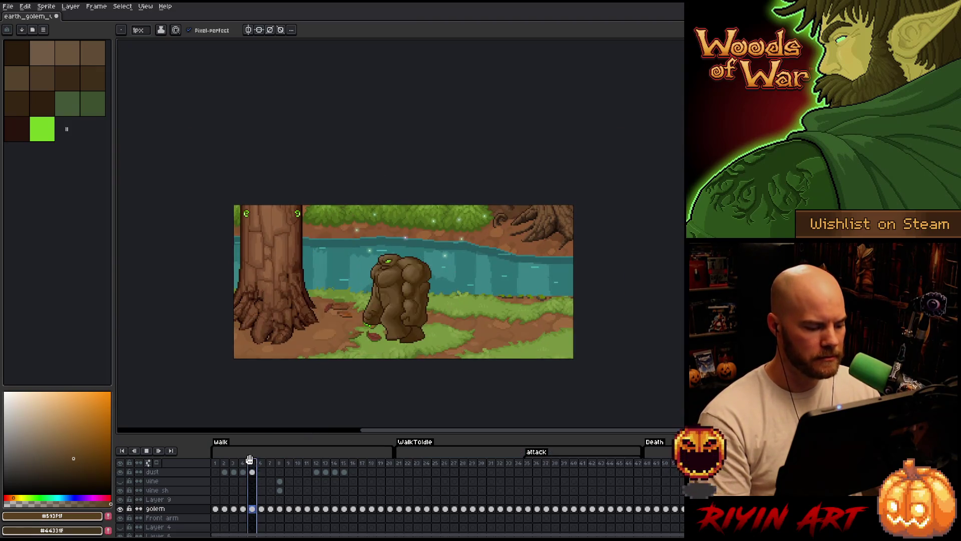
Play through the golem's walk animation while panning to the golem, then stop playback
key("Return")
scroll(478, 307, "up", 3)
left_click_drag(478, 307, 437, 299)
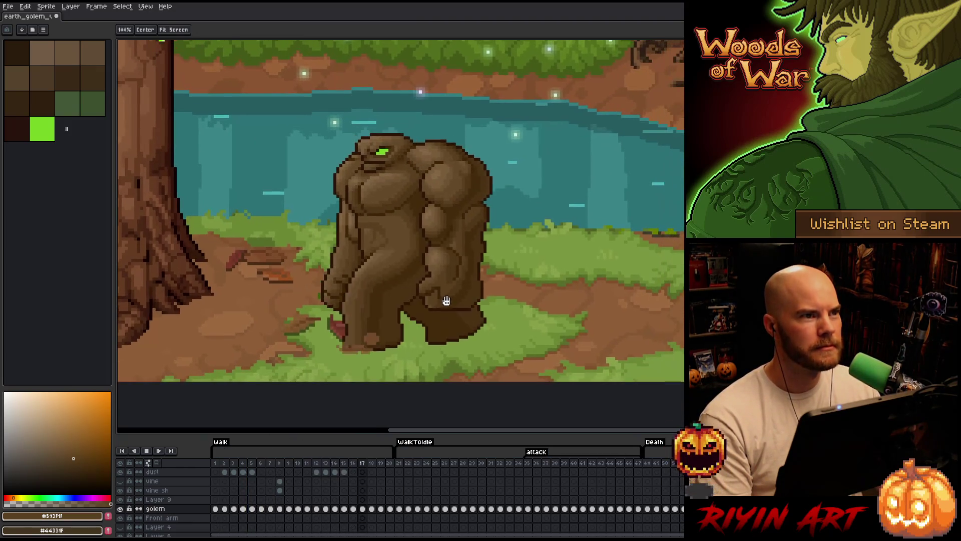
scroll(481, 235, "down", 1)
scroll(481, 235, "up", 1)
scroll(481, 235, "up", 1)
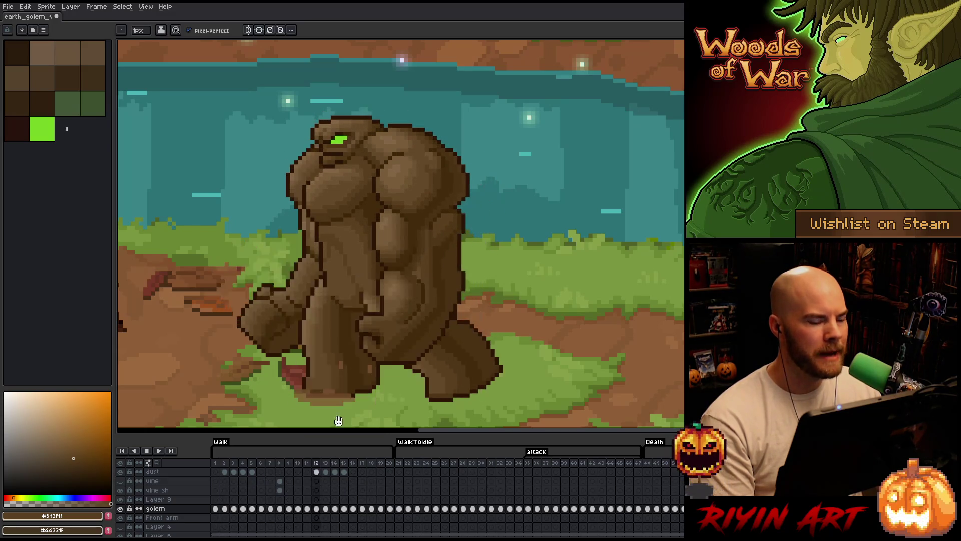
scroll(249, 499, "up", 1)
key("Return")
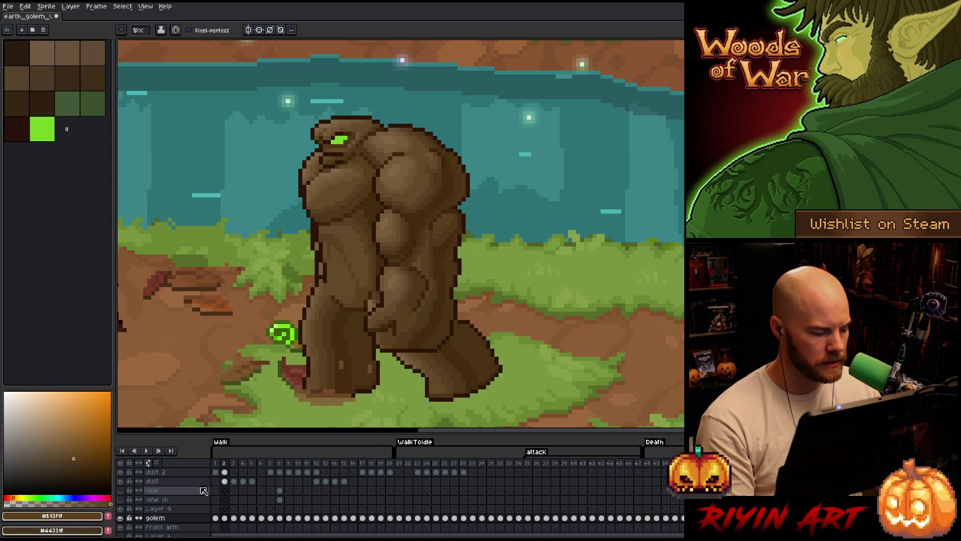
key("Return")
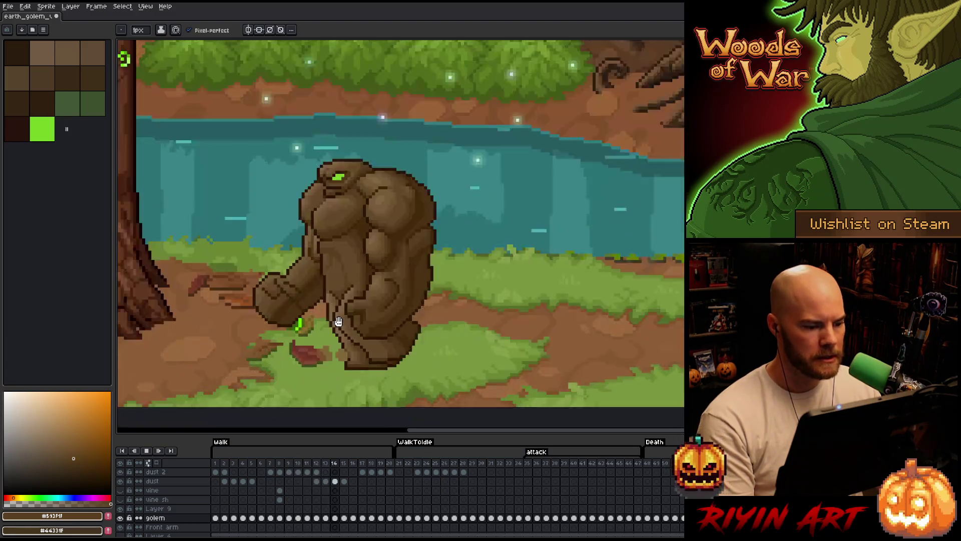
key("Return")
Move the vine and vine sh layers above the dust layers, then go to the Layer 9 death cel
key("v")
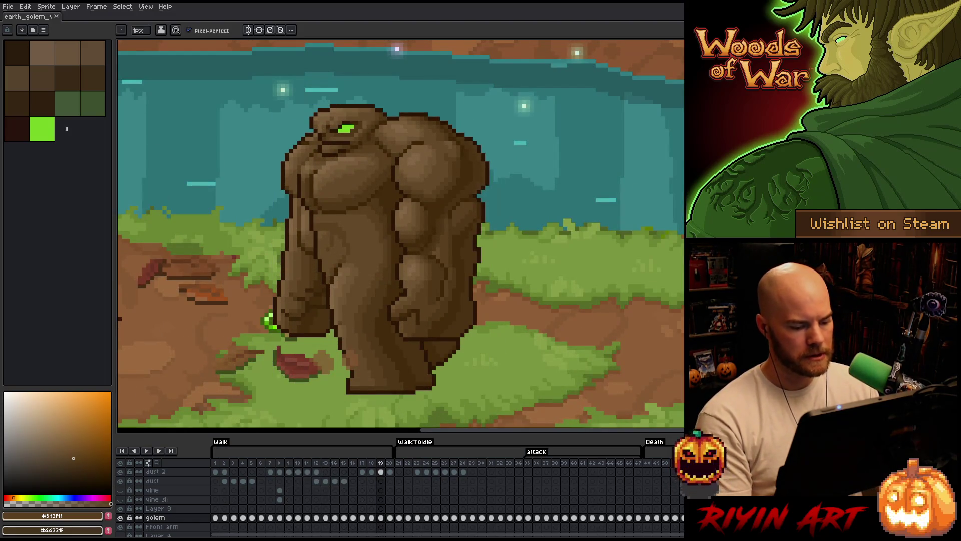
key("b")
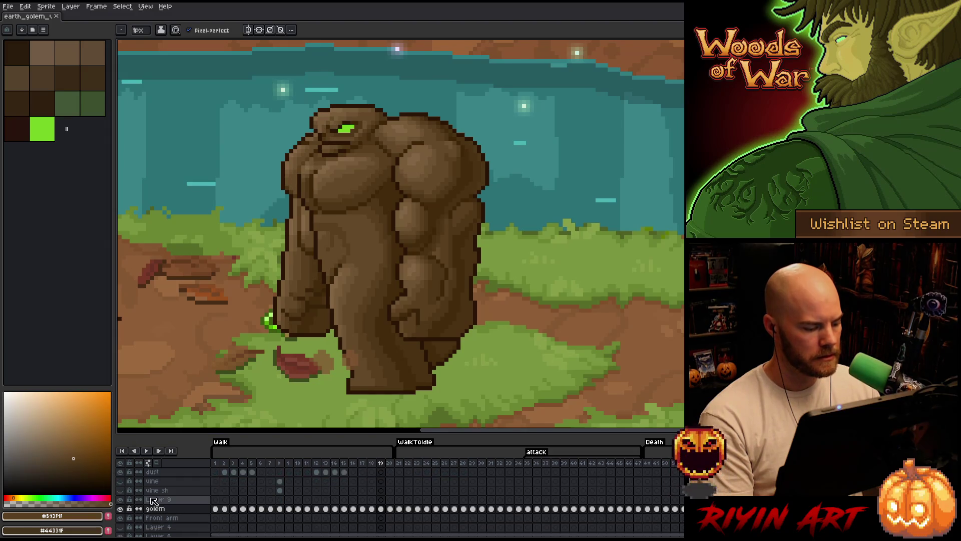
left_click(159, 499)
left_click(160, 491, "shift")
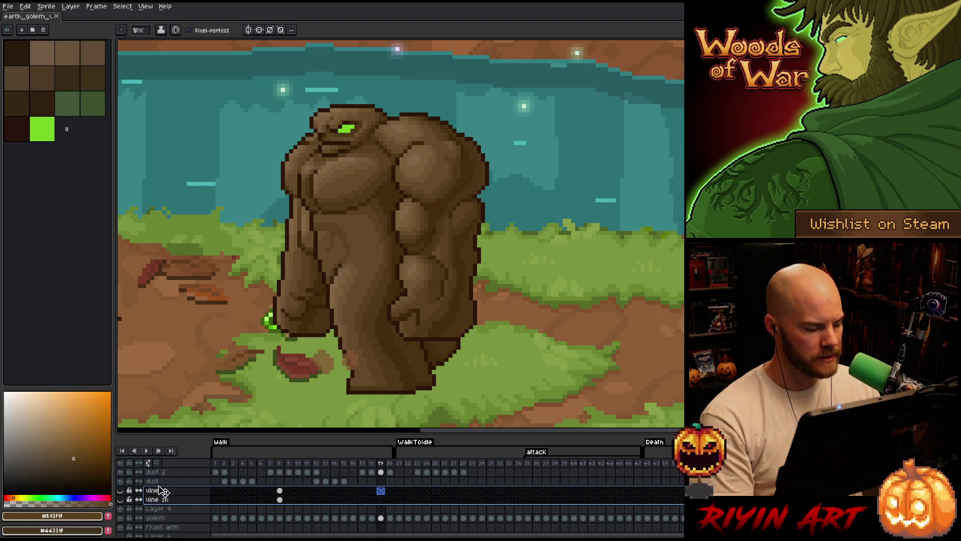
left_click_drag(159, 490, 163, 472)
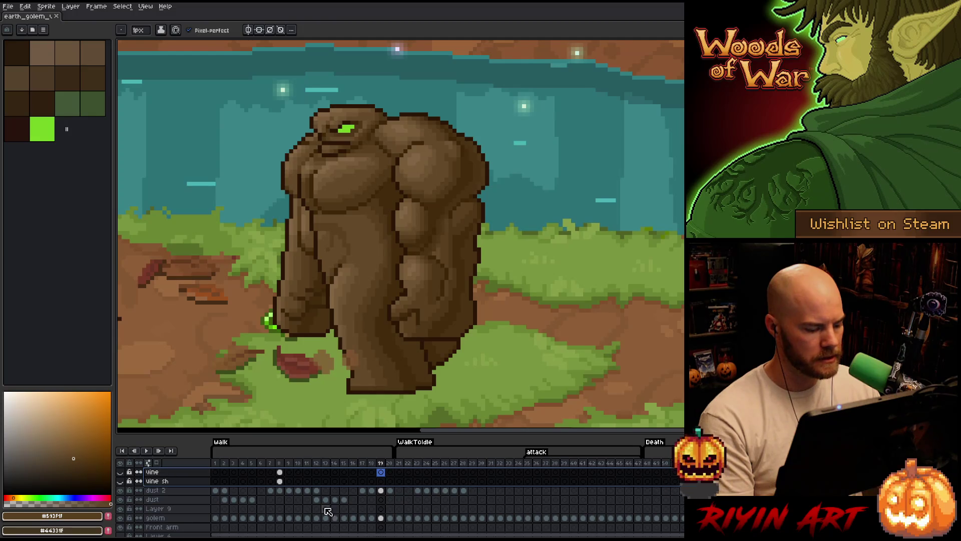
left_click(432, 507)
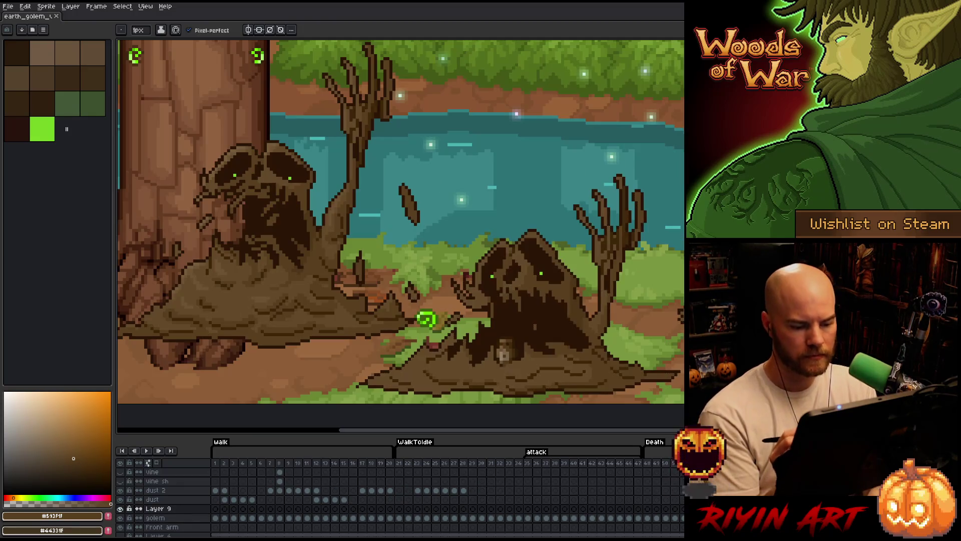
Paint a single-pixel touch-up on the mud puddle in the Layer 9 death frame
left_click(497, 382)
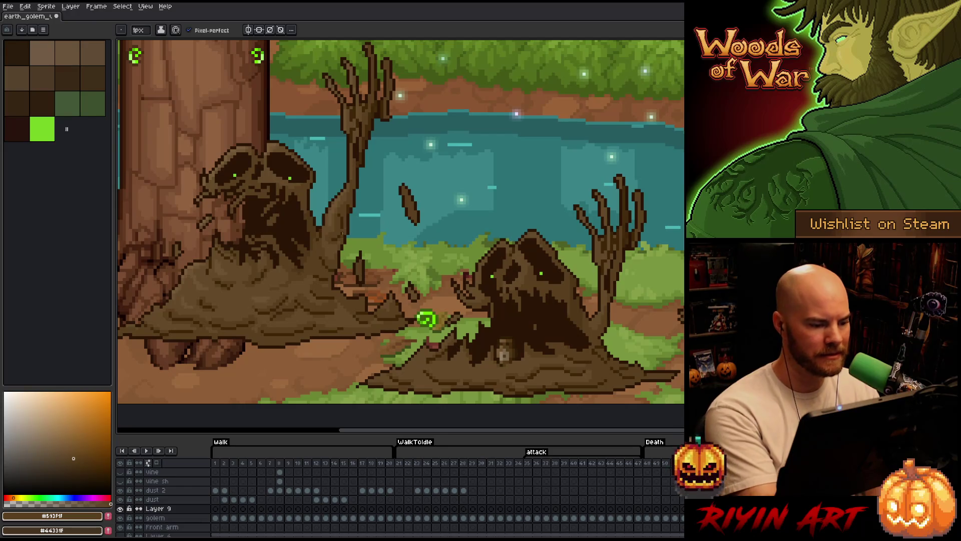
Shade the mud heap using the sampled browns #6e5332 and #785c3a
left_click(334, 213, "alt")
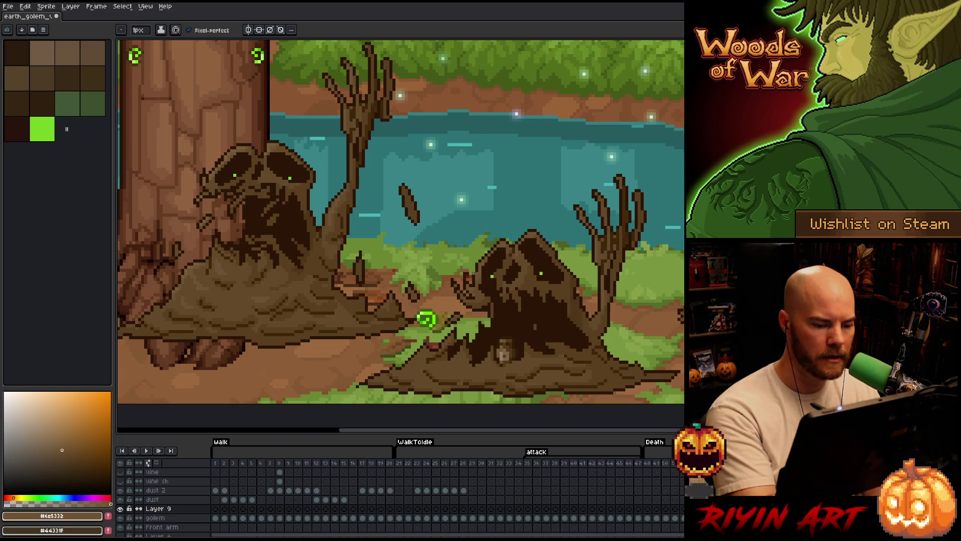
left_click(232, 150, "alt")
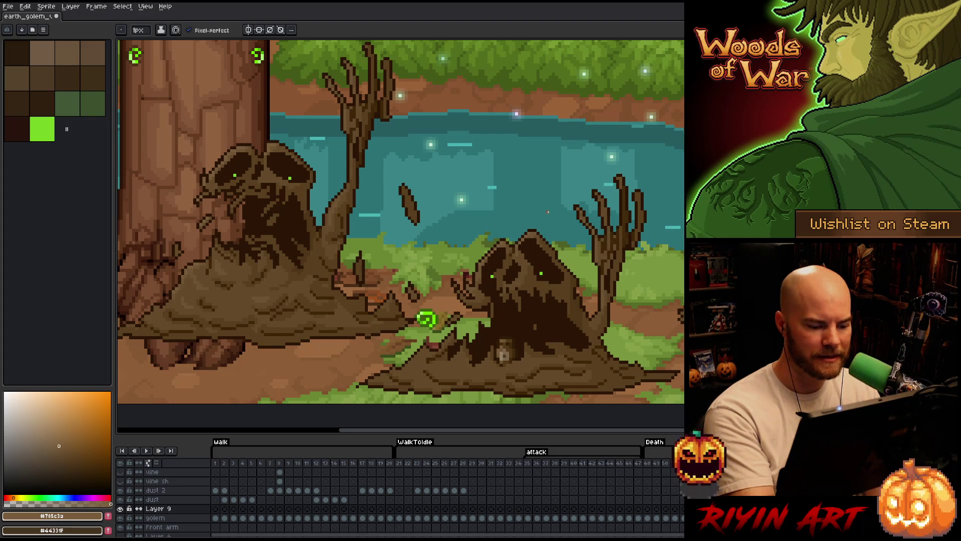
left_click(482, 270, "alt")
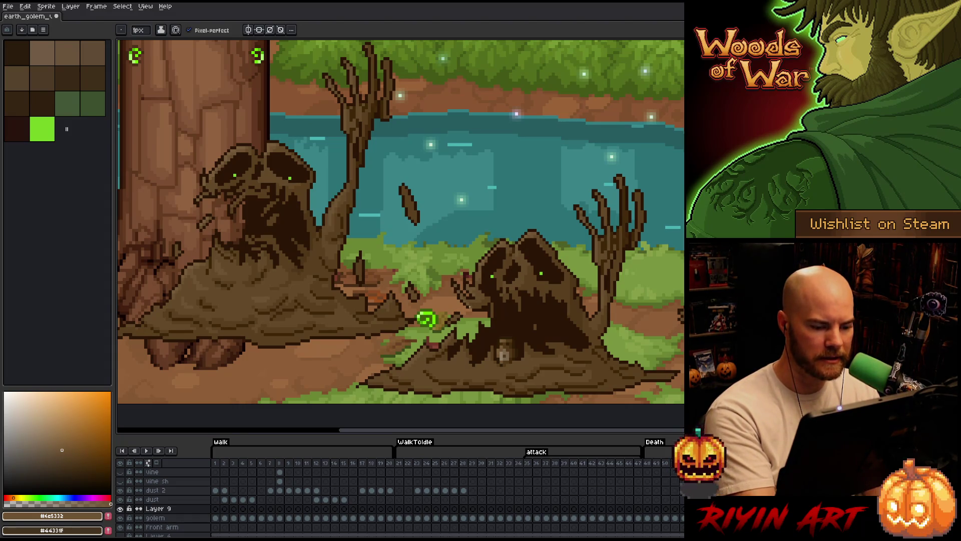
left_click(485, 257, "alt")
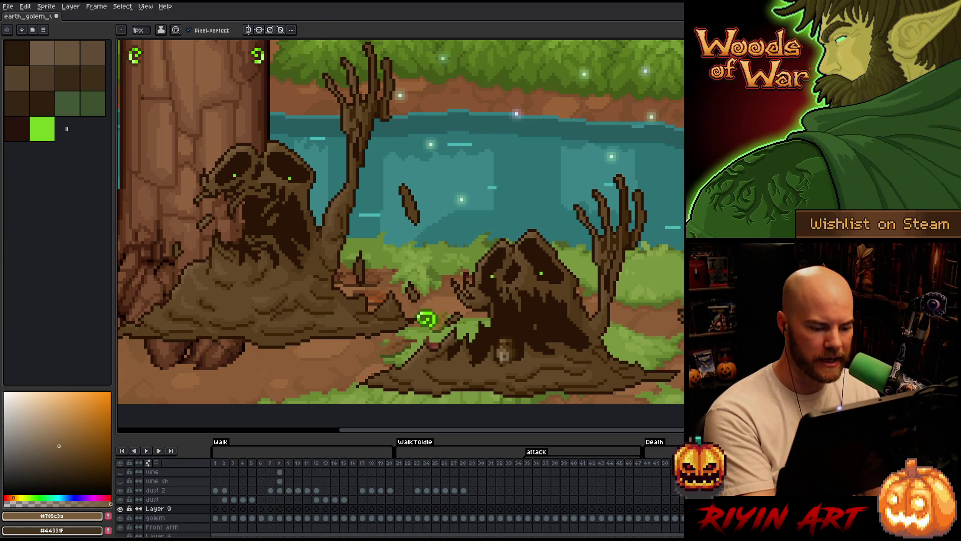
left_click(466, 323, "alt")
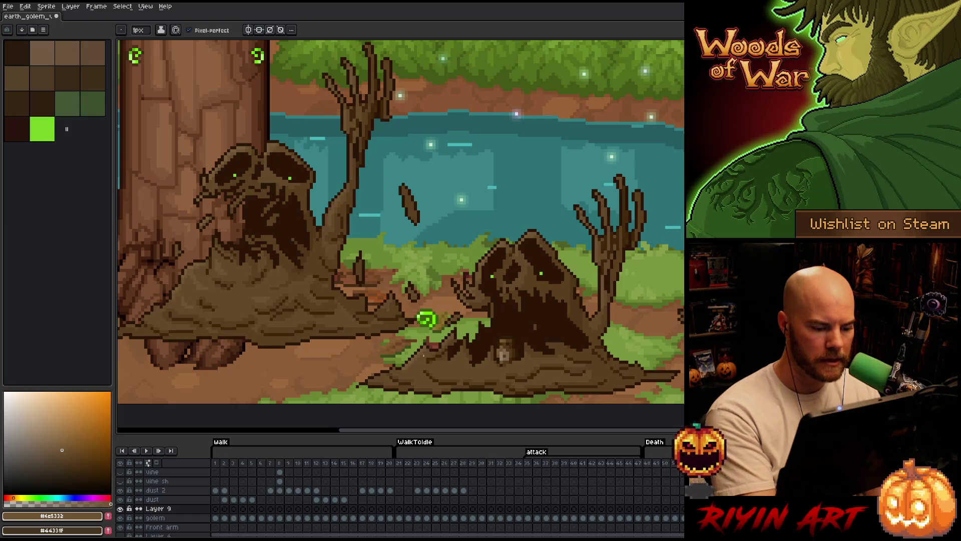
left_click(425, 350, "alt")
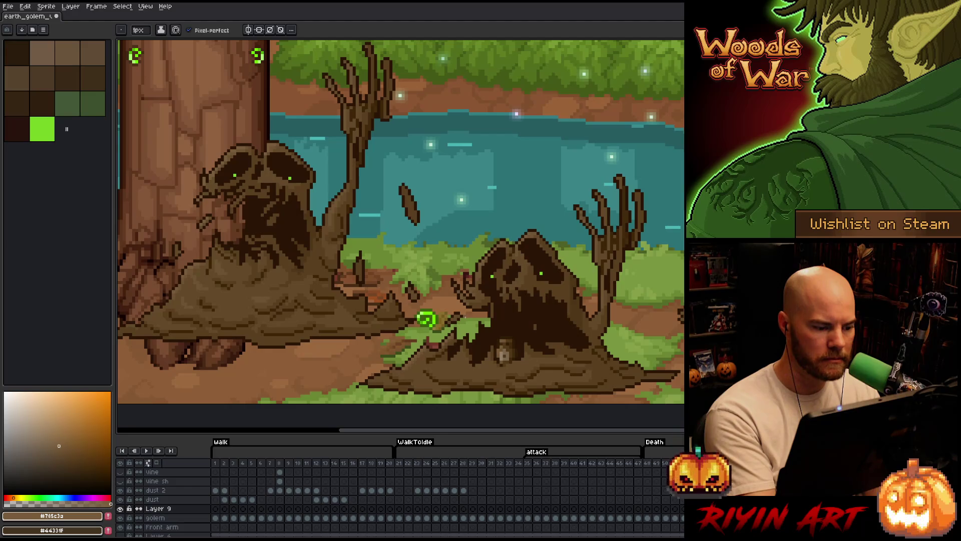
left_click(449, 356, "alt")
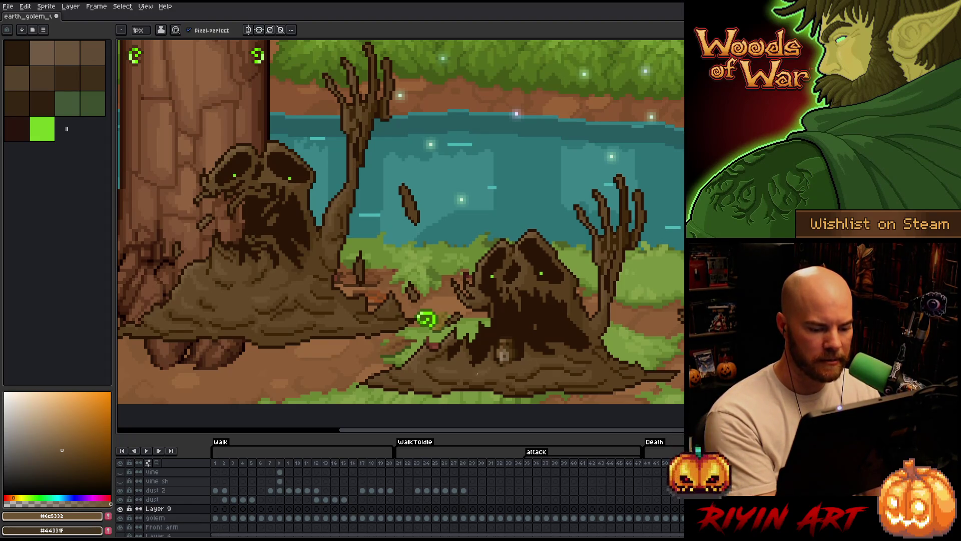
Add darker #2a1506 and #593f1f shading to the mud, then save the file
left_click(534, 314, "alt")
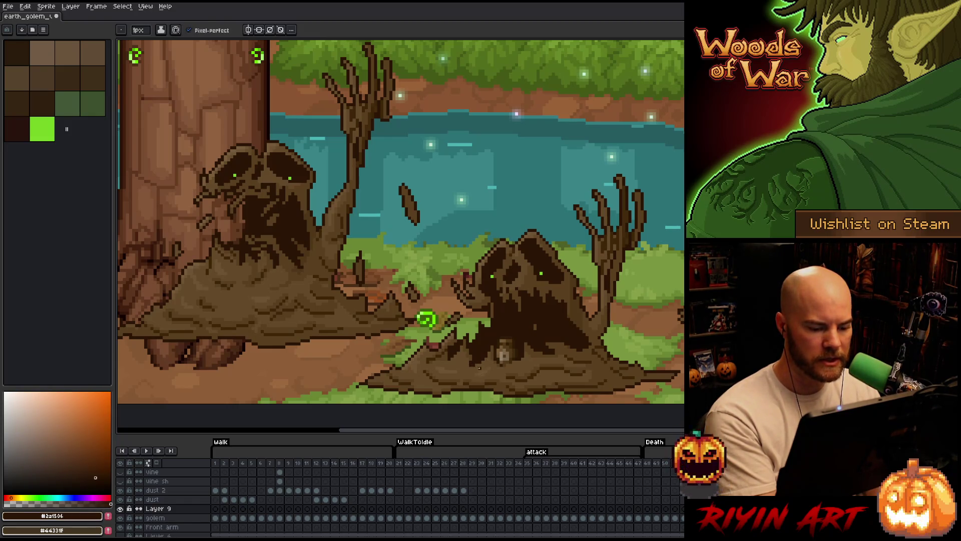
left_click(471, 363, "alt")
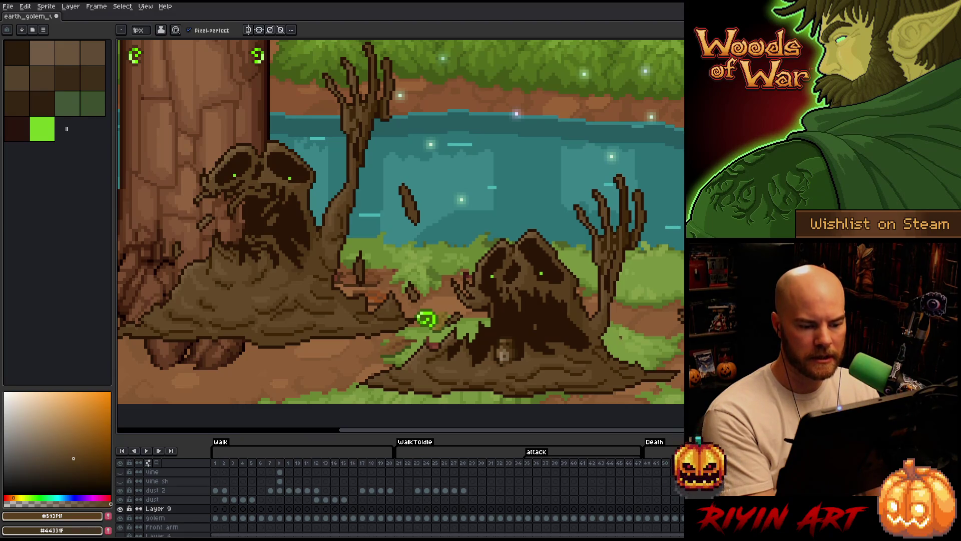
left_click(519, 265, "alt")
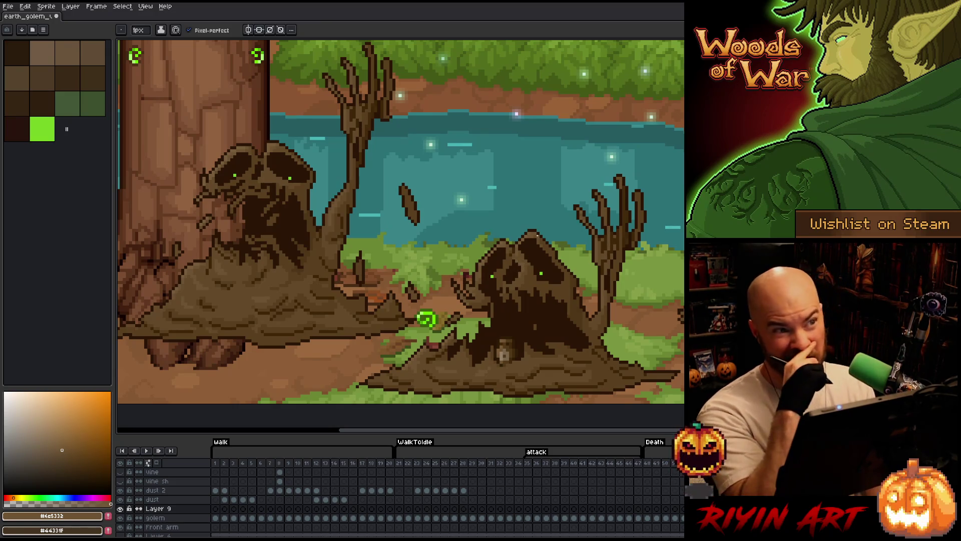
left_click(523, 262, "alt")
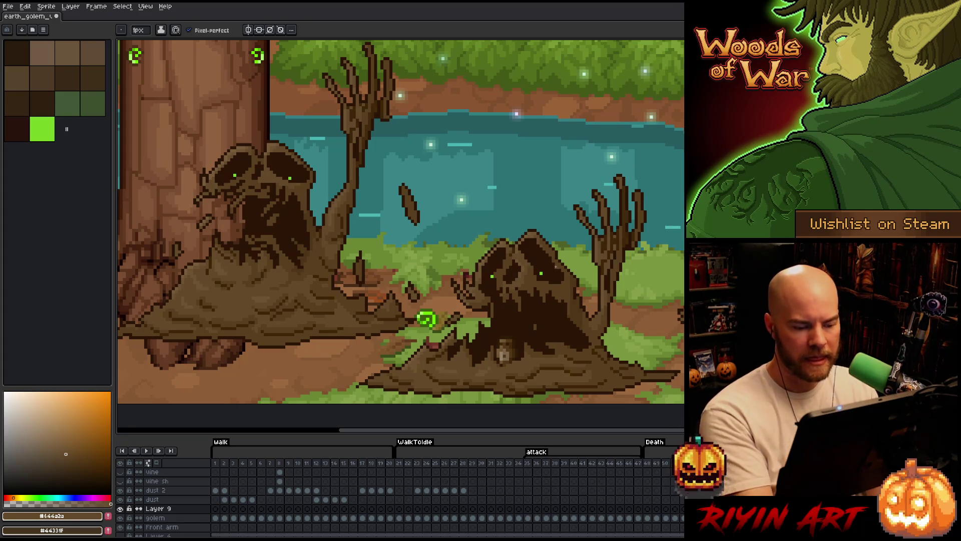
key("ctrl+s")
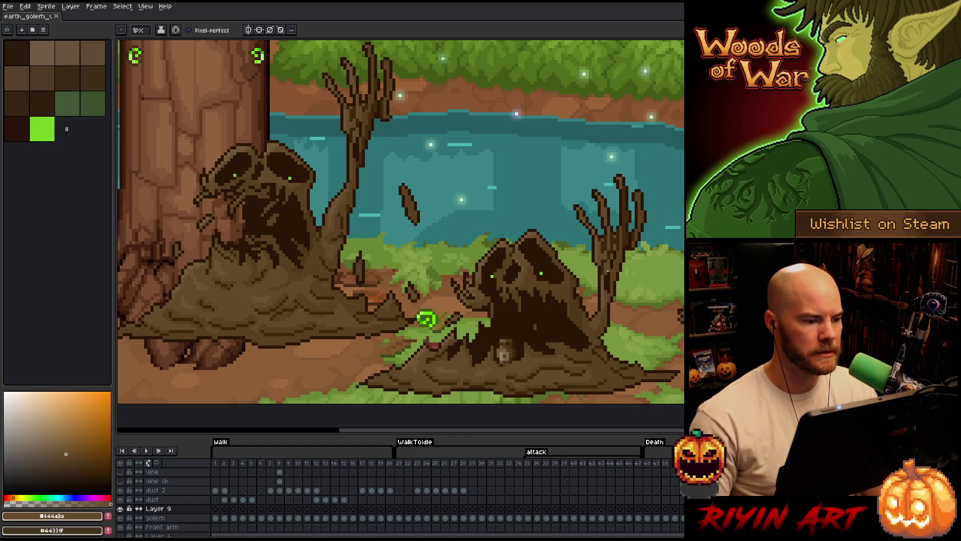
scroll(608, 271, "down", 1)
scroll(499, 228, "up", 1)
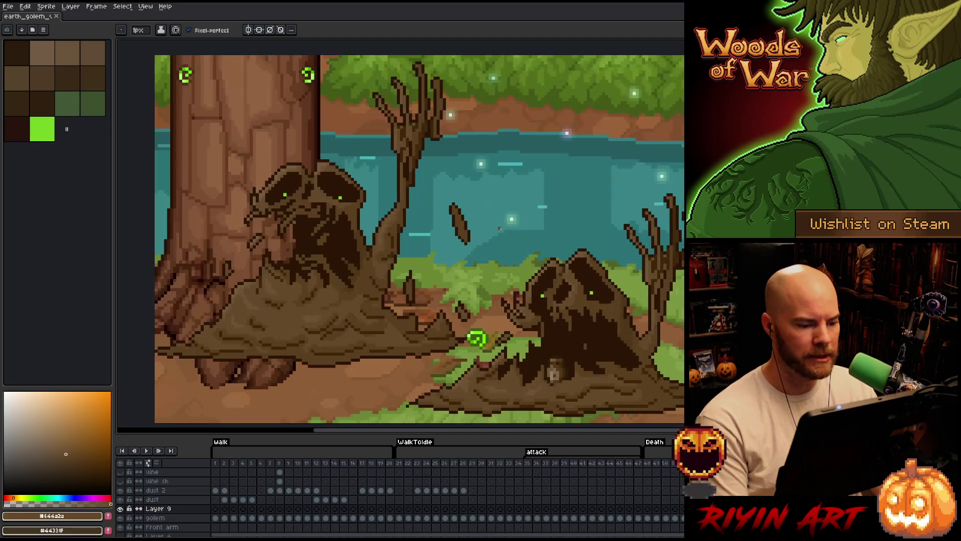
scroll(499, 228, "down", 1)
scroll(526, 233, "up", 1)
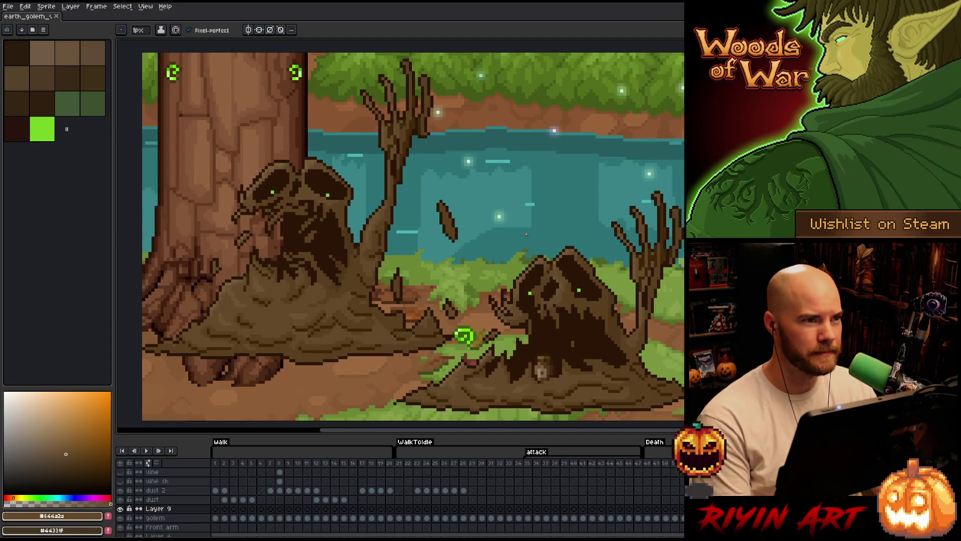
scroll(526, 234, "down", 1)
scroll(541, 250, "up", 1)
scroll(556, 273, "down", 1)
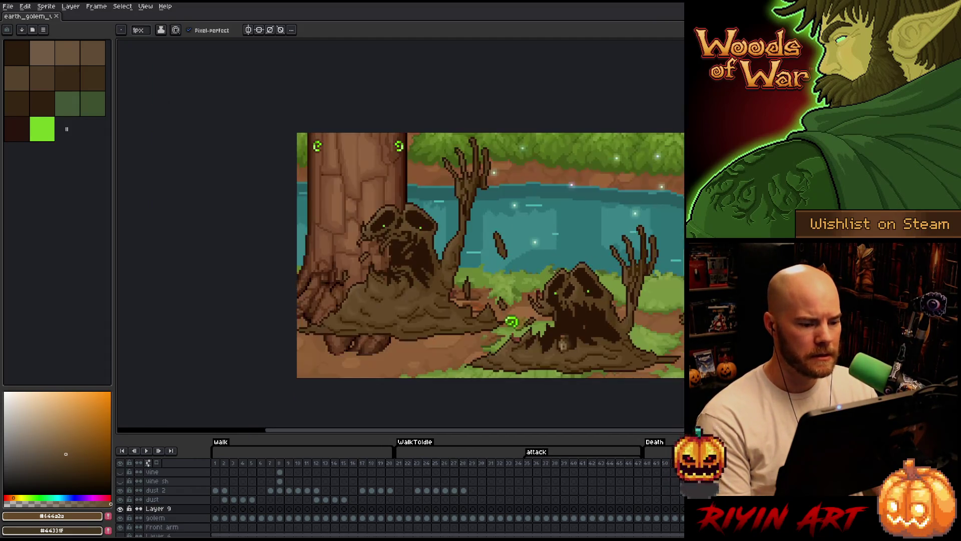
scroll(569, 173, "up", 4)
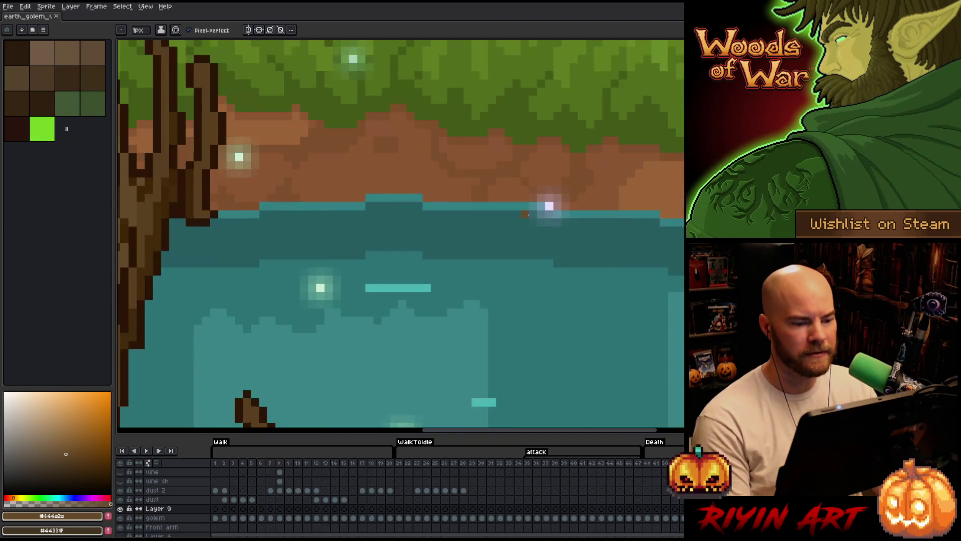
scroll(566, 212, "down", 1)
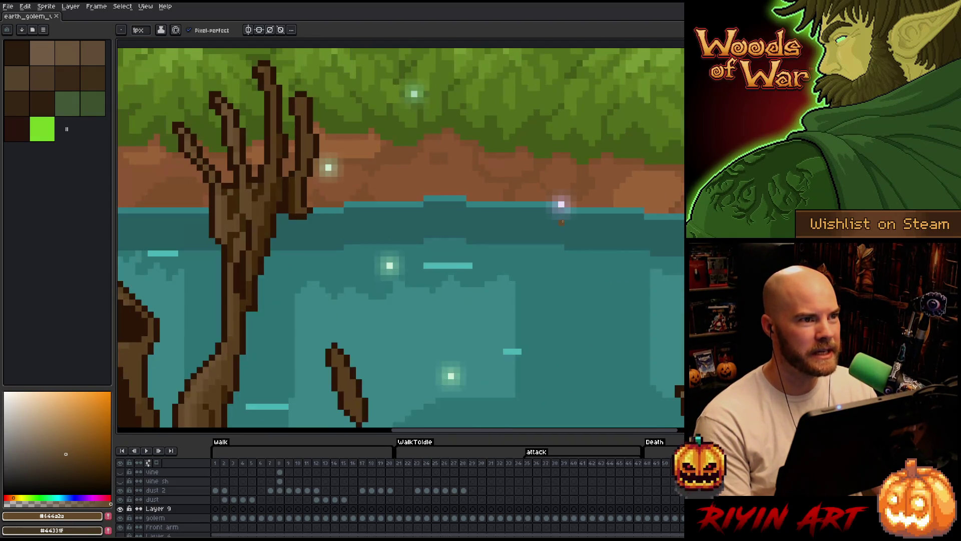
scroll(561, 204, "down", 1)
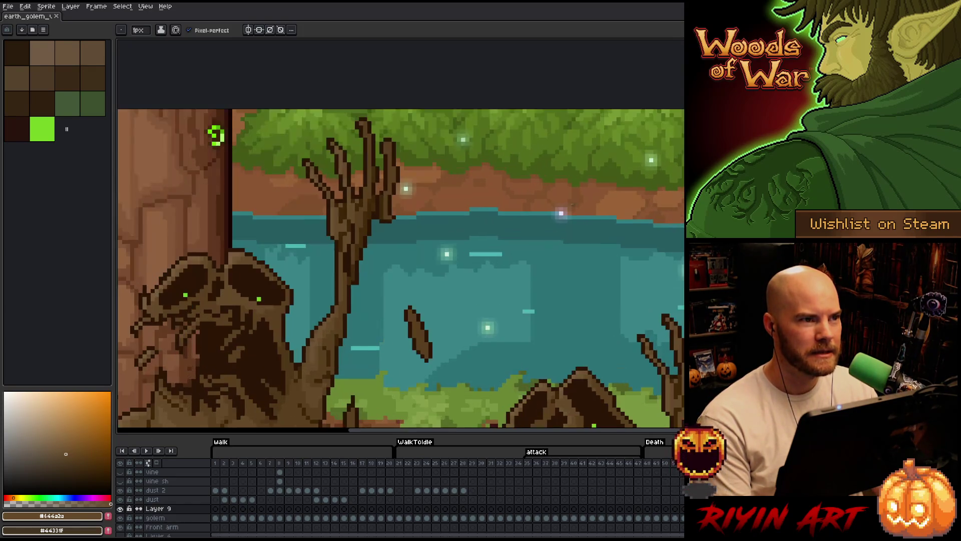
scroll(561, 210, "down", 2)
key("space")
left_click_drag(571, 284, 461, 248)
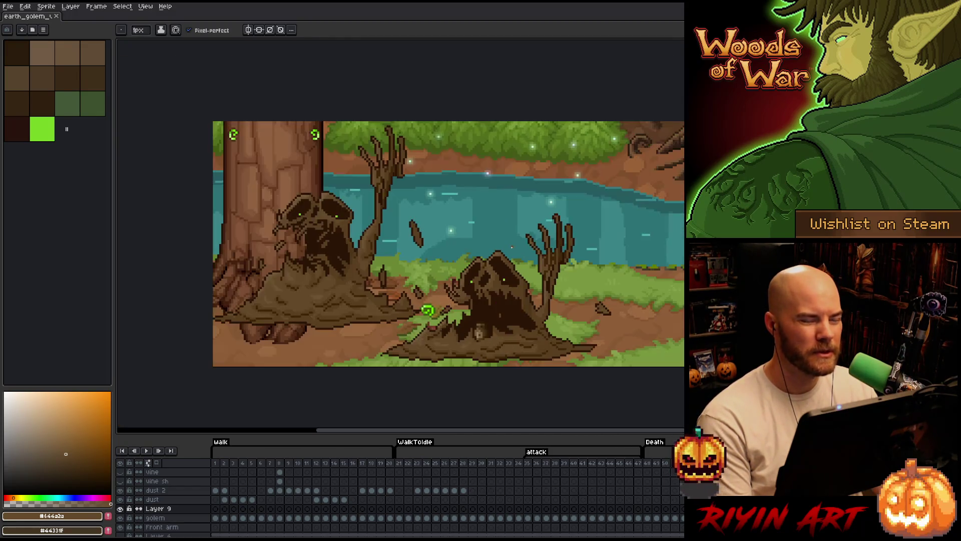
key("space")
left_click_drag(554, 255, 515, 261)
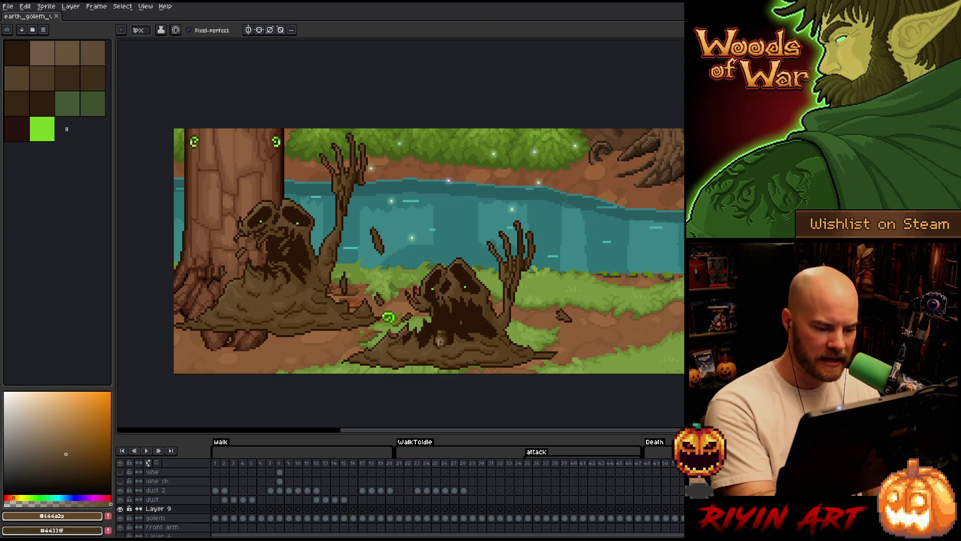
Eyedrop the light ground brown #785c3a as the drawing colour, briefly zooming on the golem's head
left_click(379, 342, "alt")
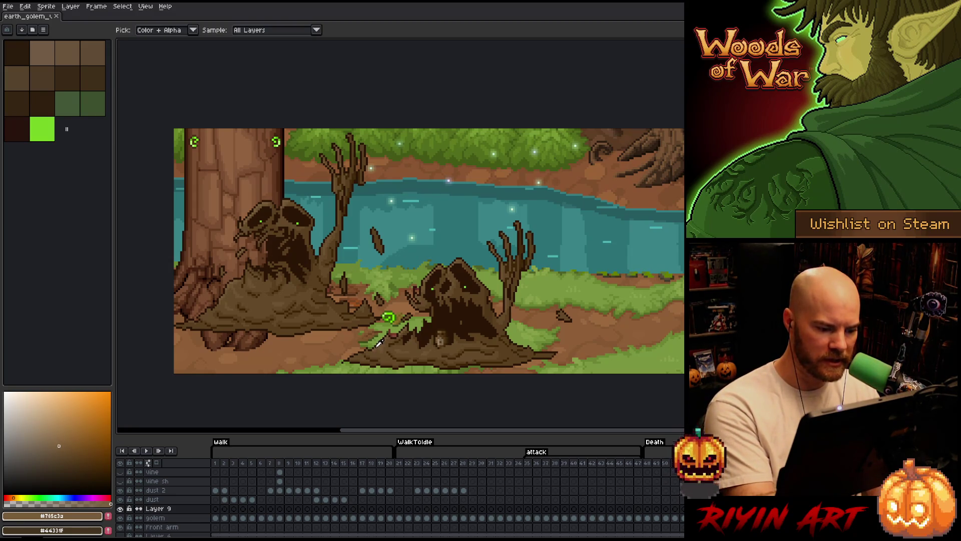
scroll(506, 278, "up", 4)
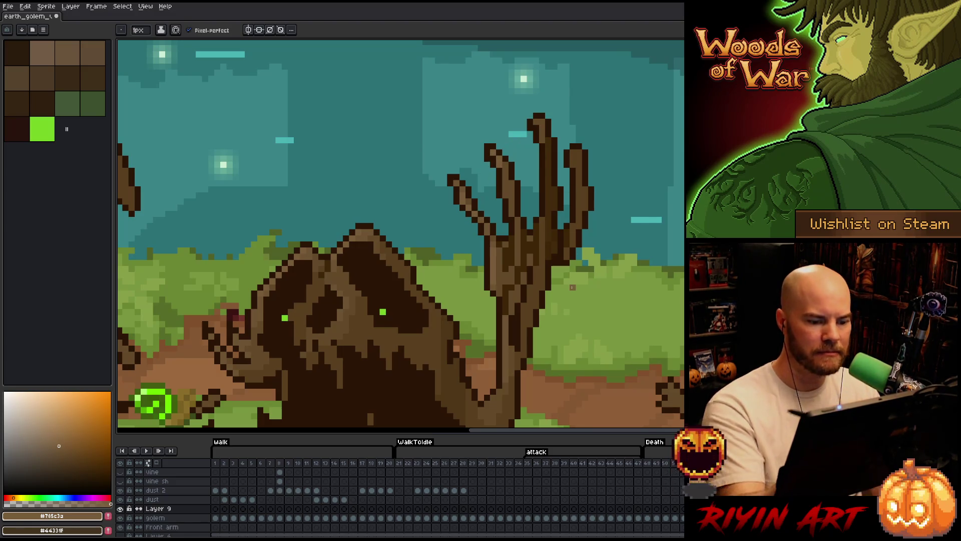
scroll(572, 287, "down", 4)
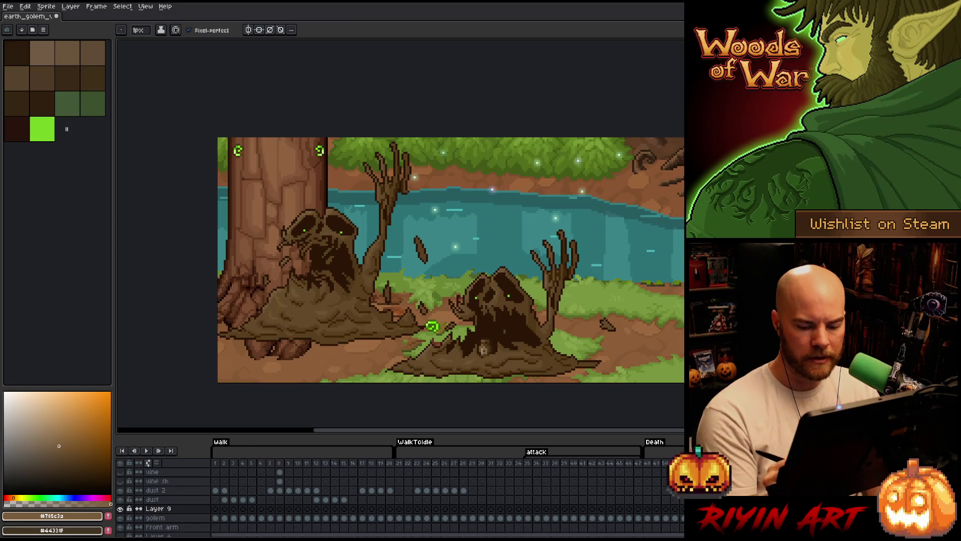
Lasso the left golem beside the tree, delete it, and deselect
key("q")
mouse_move(414, 138)
left_mouse_down()
mouse_move(453, 248)
mouse_move(433, 319)
mouse_move(359, 364)
mouse_move(279, 376)
mouse_move(221, 175)
left_mouse_up()
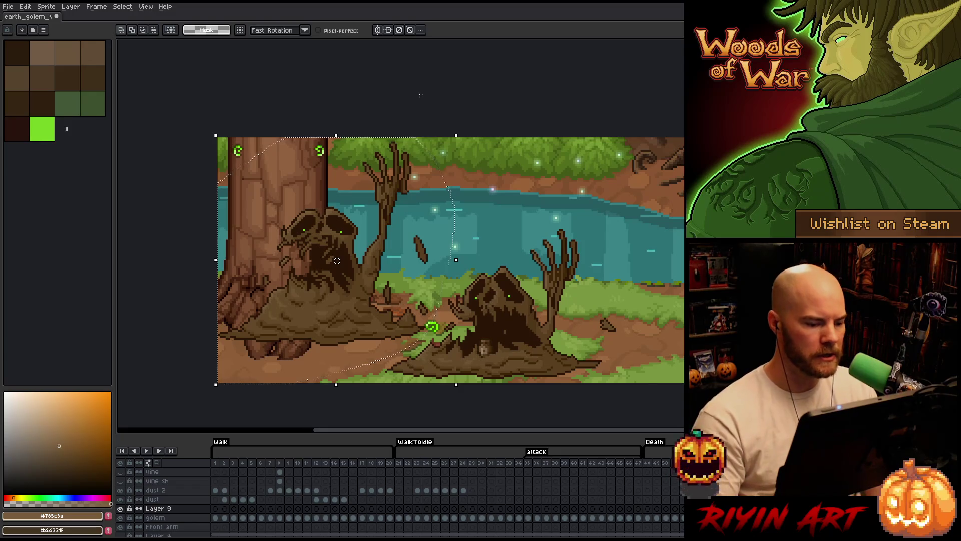
key("Delete")
key("ctrl+d")
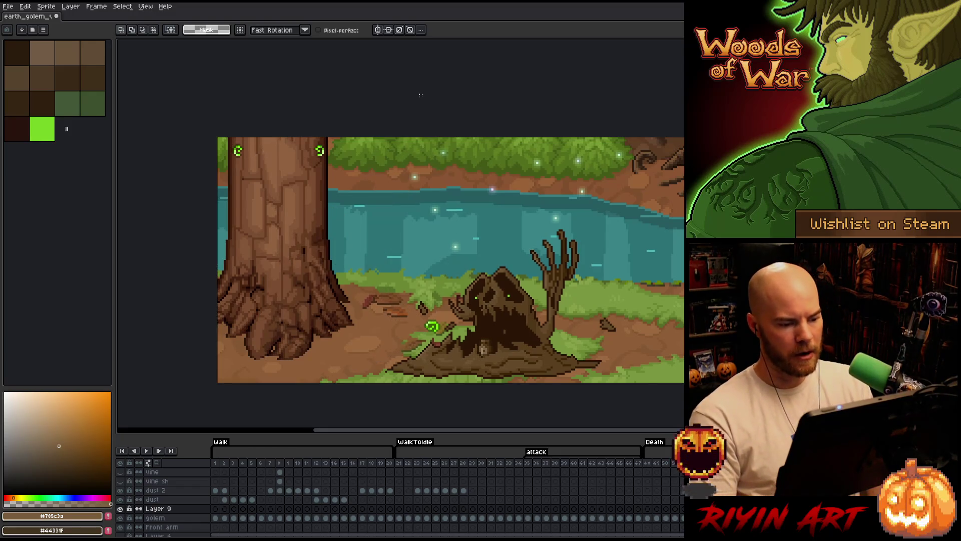
Zoom in on the remaining golem and make Layer 9 the active layer
scroll(486, 243, "up", 1)
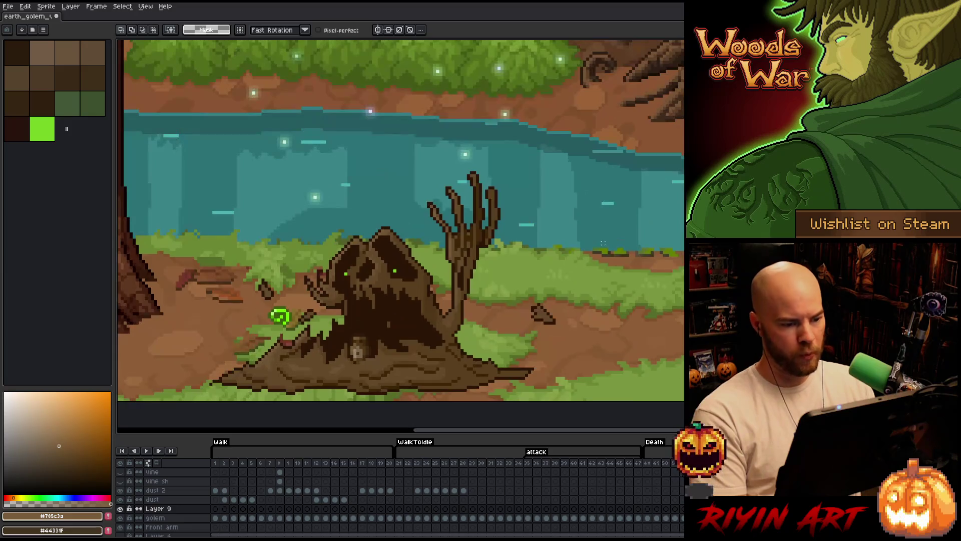
left_click_drag(485, 242, 523, 222)
key("q")
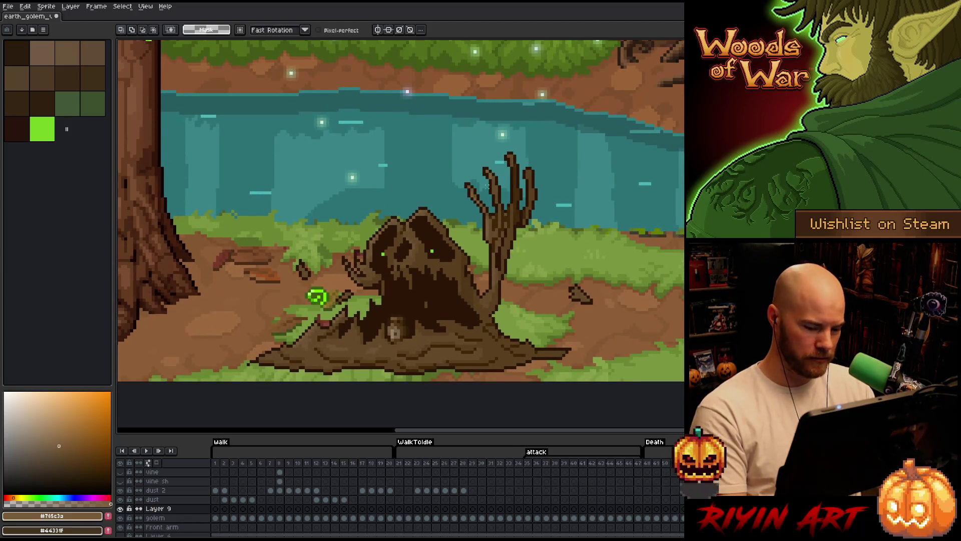
left_click(180, 512)
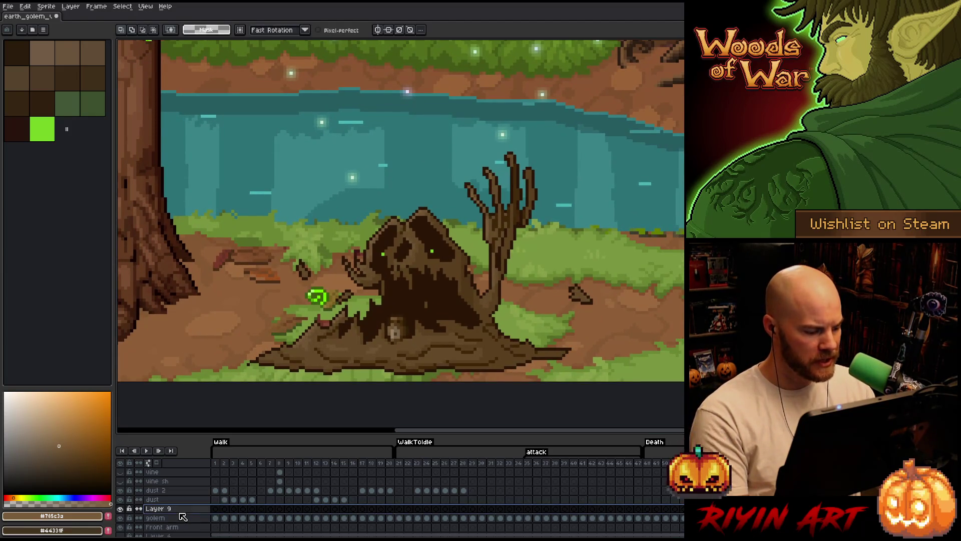
Delete Layer 9, undo the deletion, and reselect Layer 9
key("Delete")
key("ctrl+z")
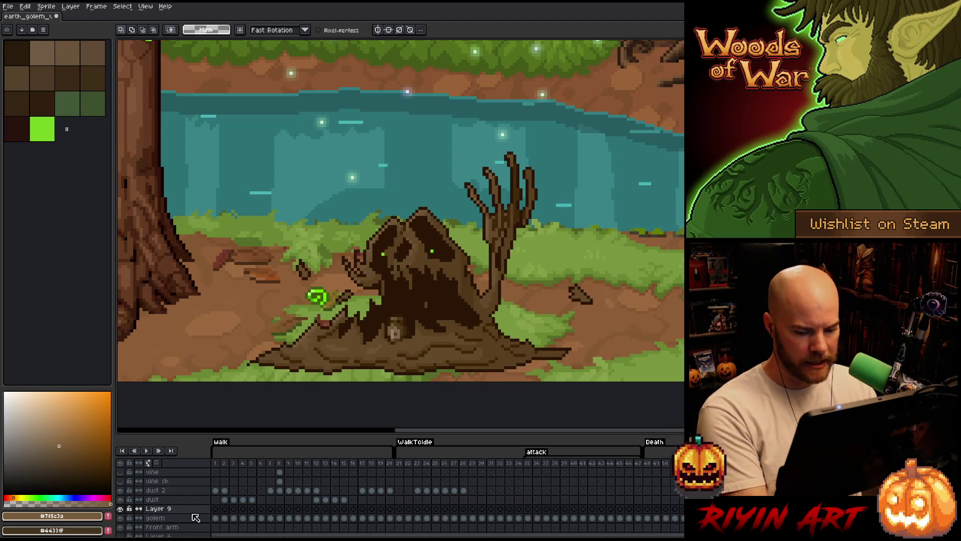
left_click(155, 518)
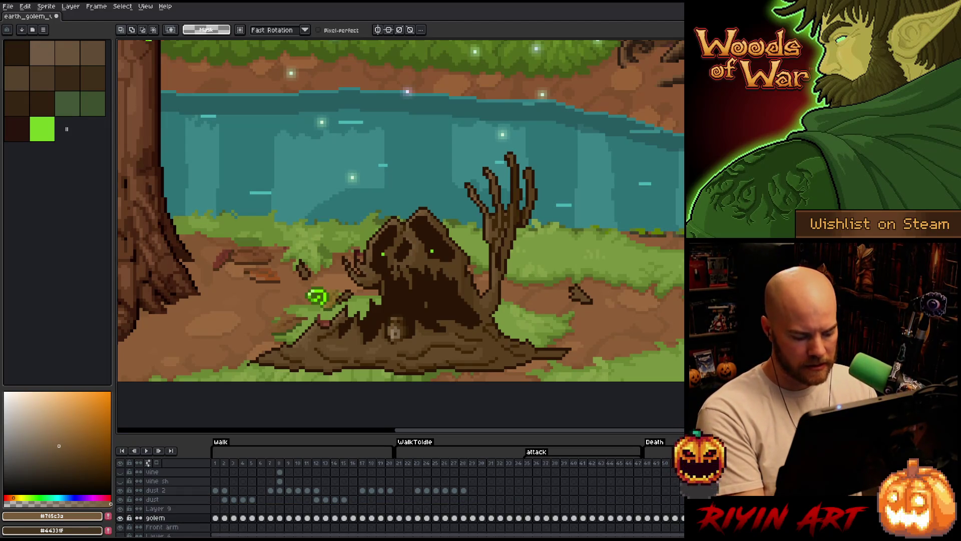
key("Up")
scroll(466, 298, "down", 2)
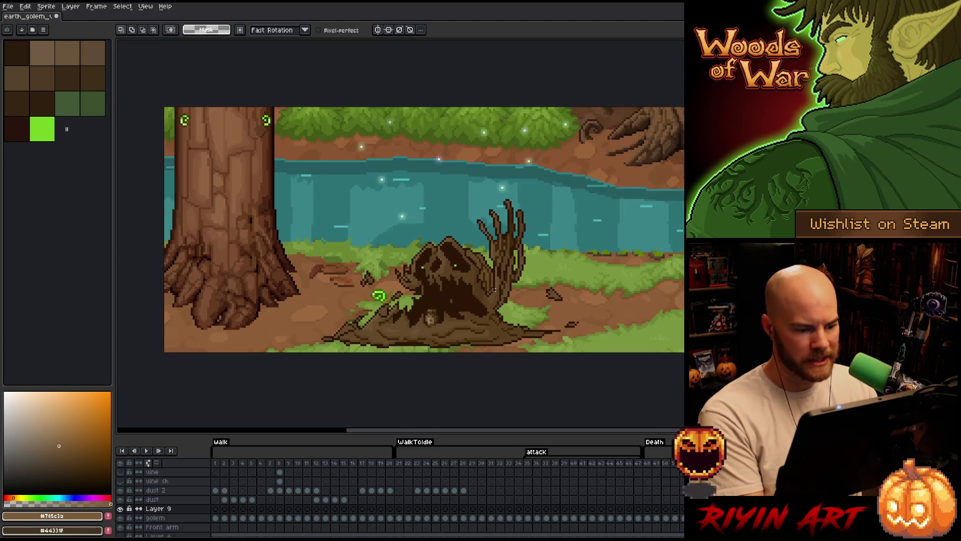
Move the golem copy up-left onto the tree trunk, then pan toward the lower golem
key("v")
mouse_move(503, 301)
left_mouse_down()
mouse_move(340, 193)
mouse_move(343, 207)
mouse_move(327, 213)
left_mouse_up()
key("space")
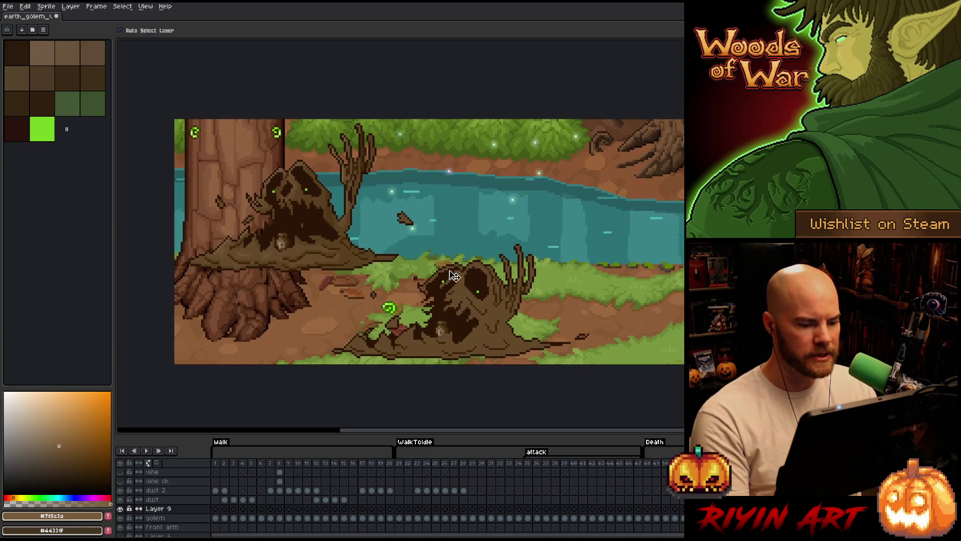
scroll(472, 306, "up", 1)
mouse_move(472, 306)
left_mouse_down()
mouse_move(506, 275)
mouse_move(520, 298)
left_mouse_up()
key("space")
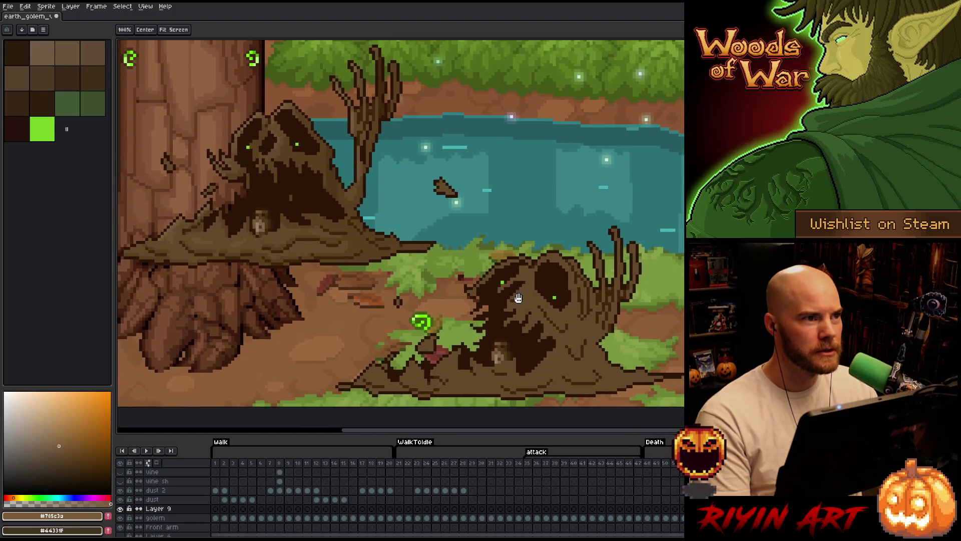
Colour-range select the golem's brown, pick #593F1F as drawing colour, then deselect
left_click(156, 518)
key("shift+c")
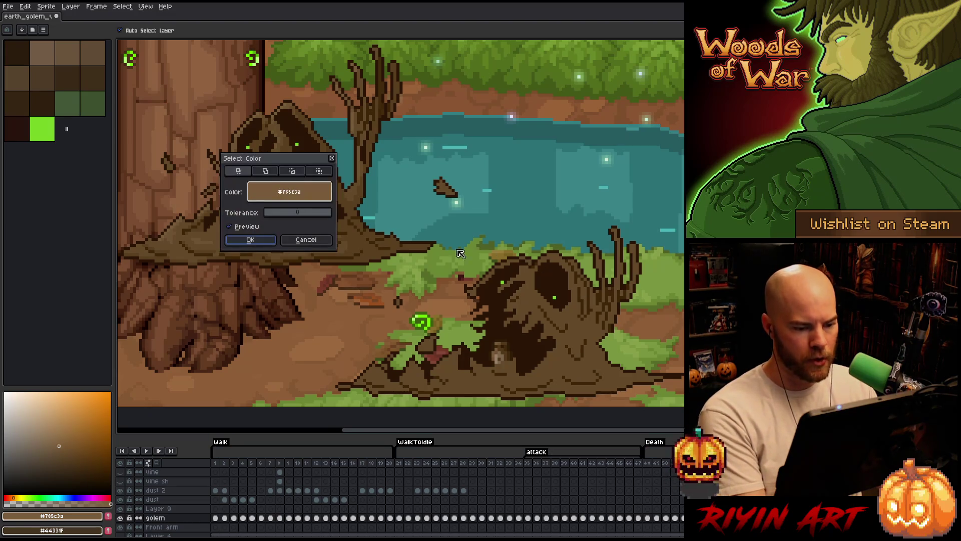
left_click(477, 268)
left_click(578, 270)
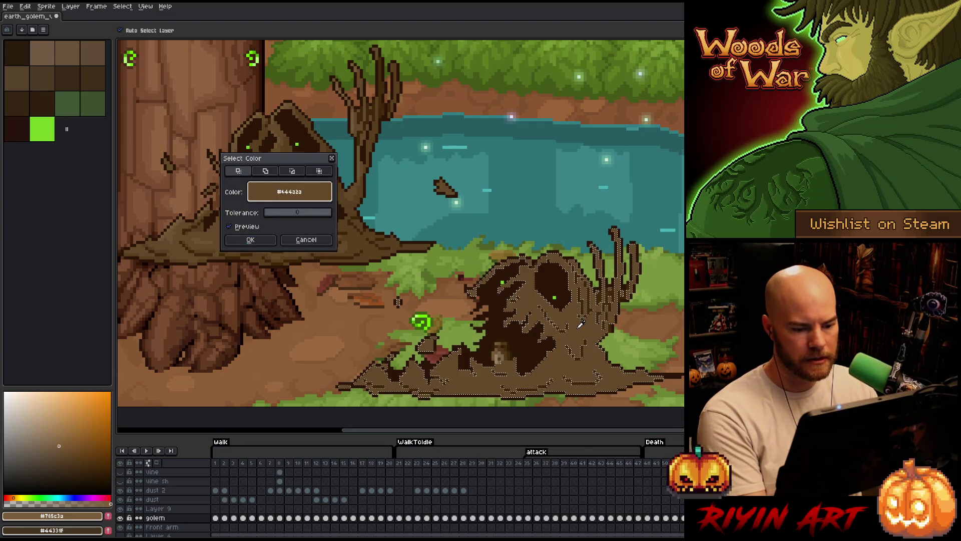
left_click(253, 241)
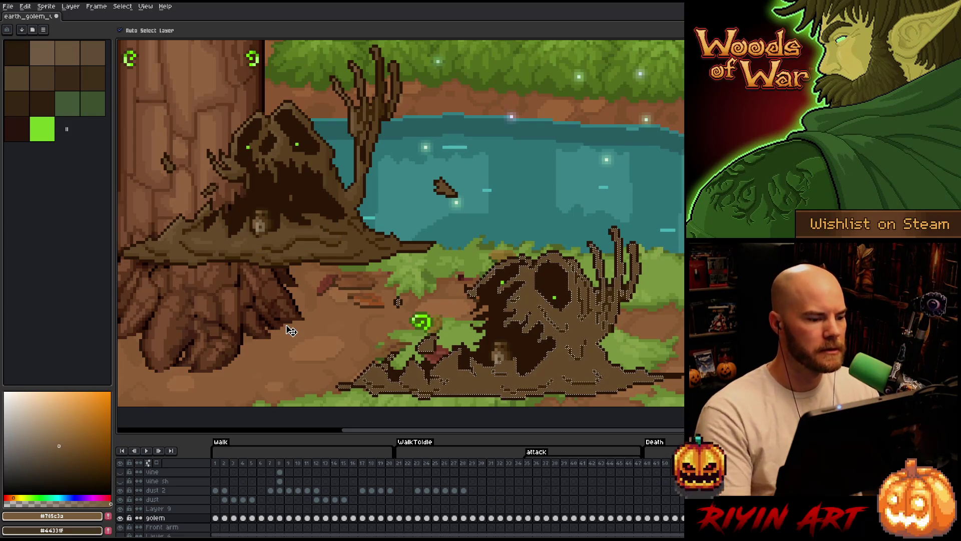
key("i")
left_click(289, 148)
key("b")
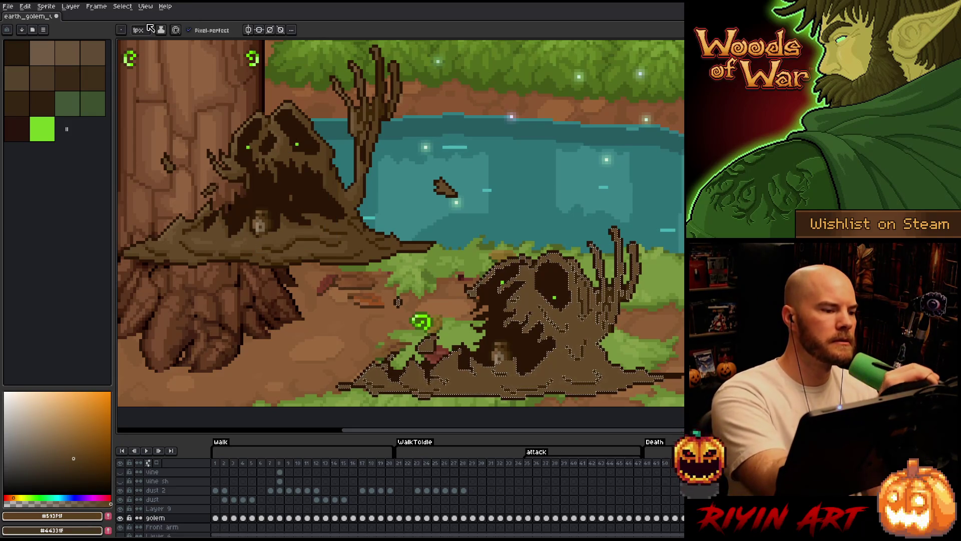
left_click(140, 30)
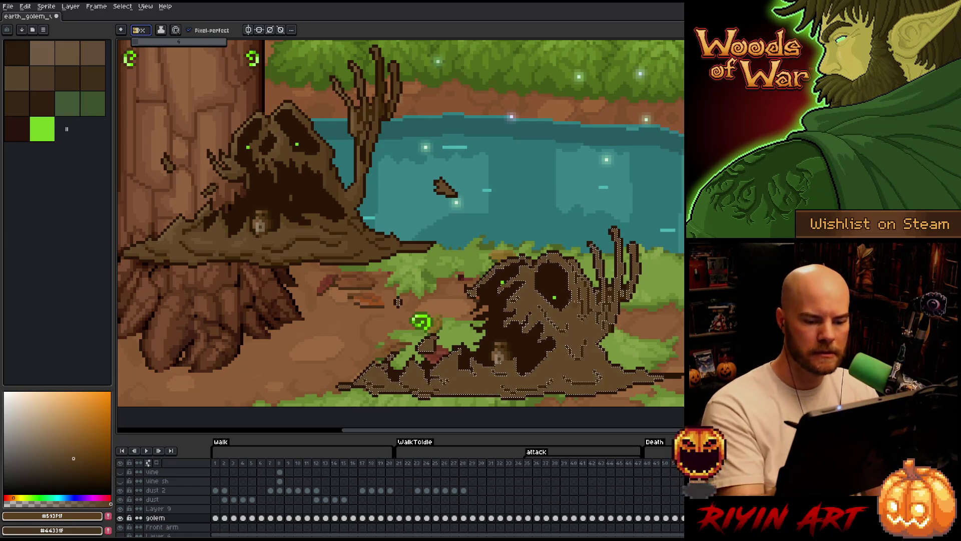
key("ctrl+d")
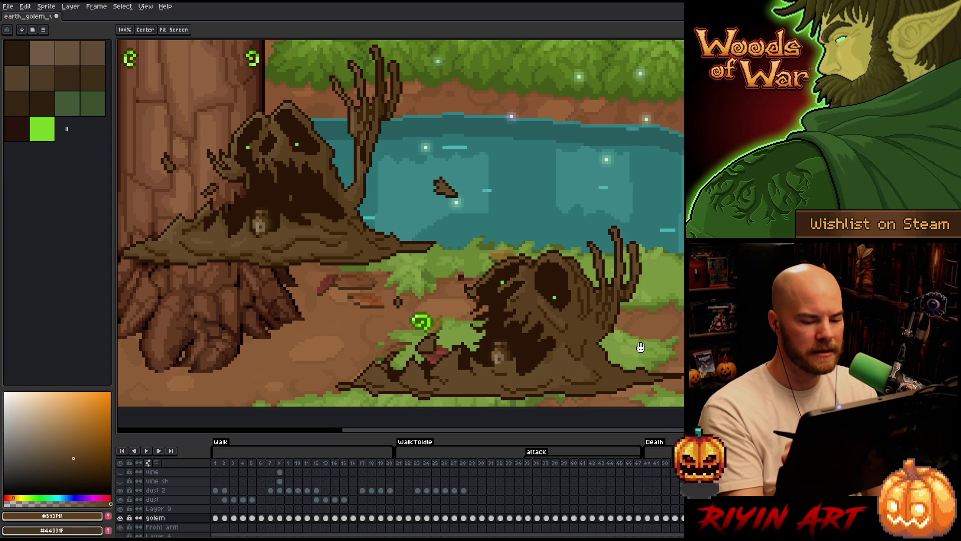
Pan to frame both golems and eyedrop the mid-brown #6A5332 from the golem
left_click_drag(638, 347, 607, 315)
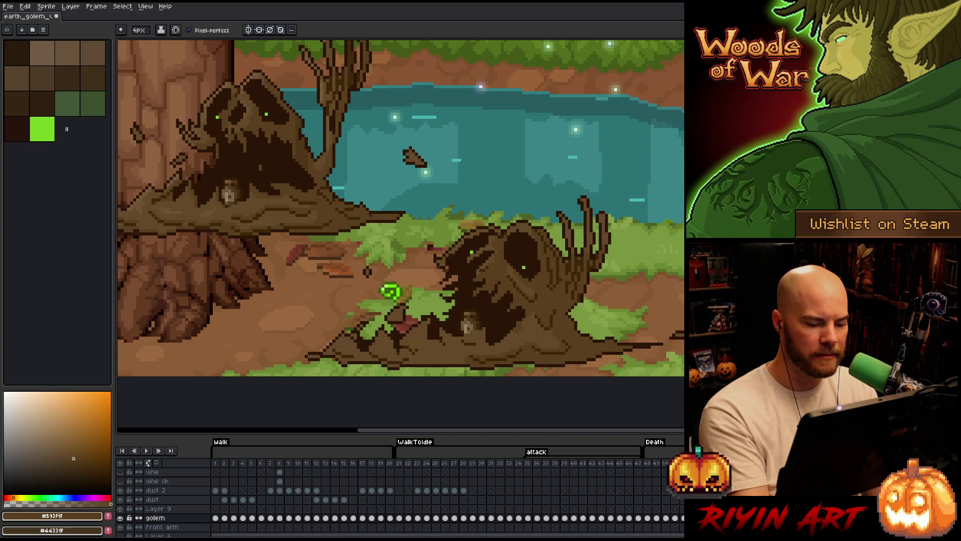
key("space")
left_click_drag(560, 374, 601, 374)
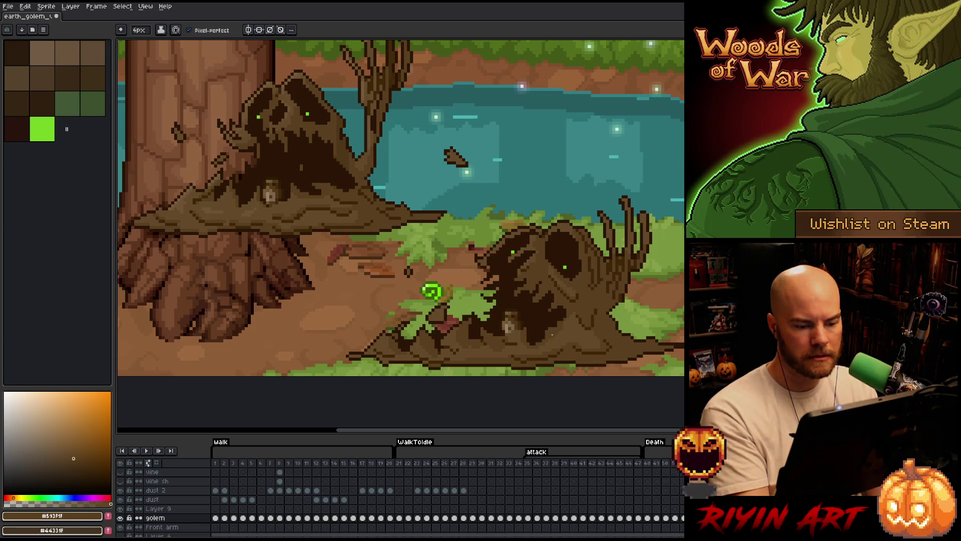
key("space")
left_click_drag(681, 332, 624, 336)
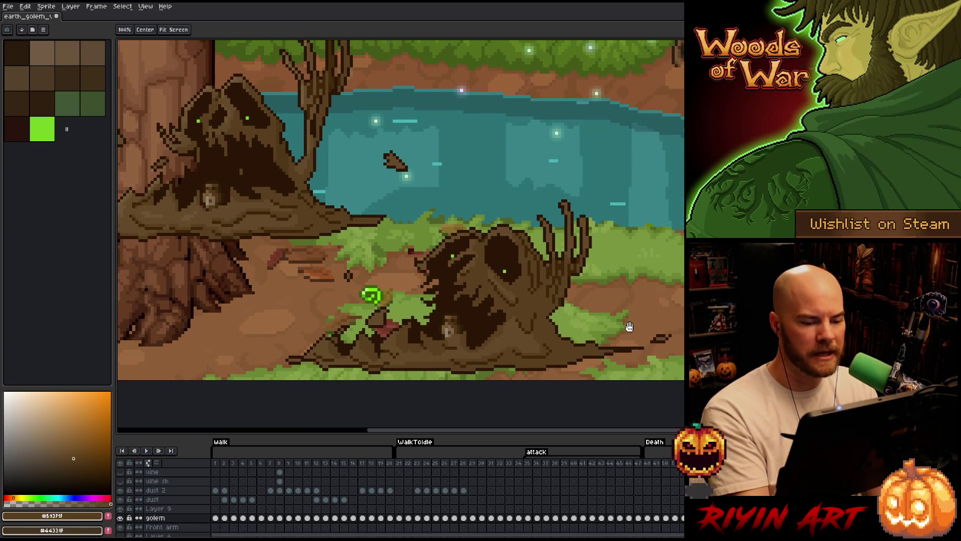
left_click(233, 105, "alt")
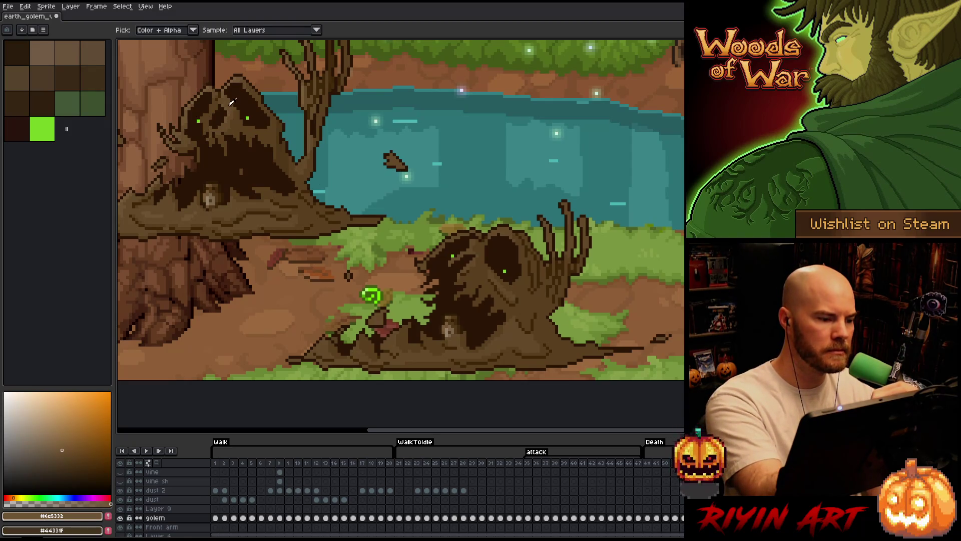
Set the brush to 1px and sample golem browns, finishing on dark brown #593F1F
left_click(139, 30)
left_click(143, 46)
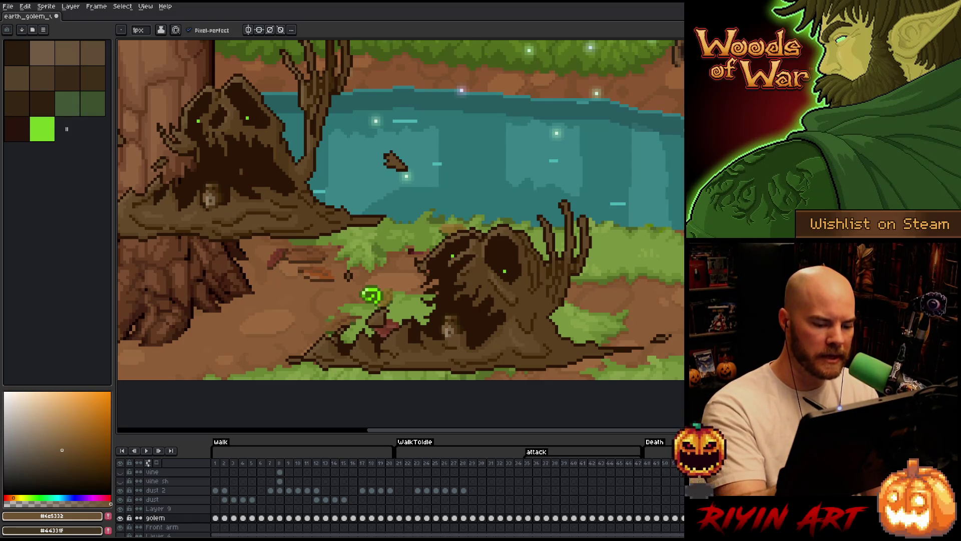
left_click(521, 330, "alt")
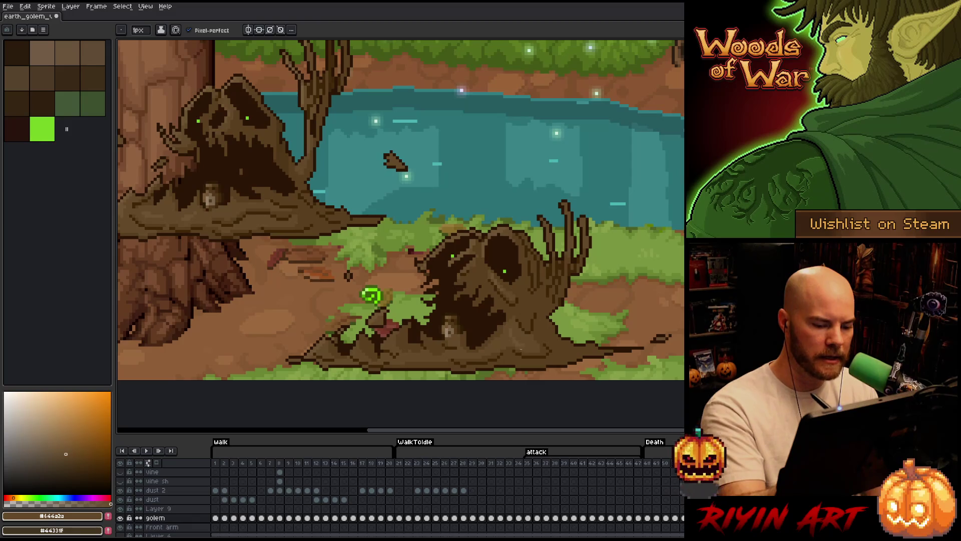
left_click(518, 333, "alt")
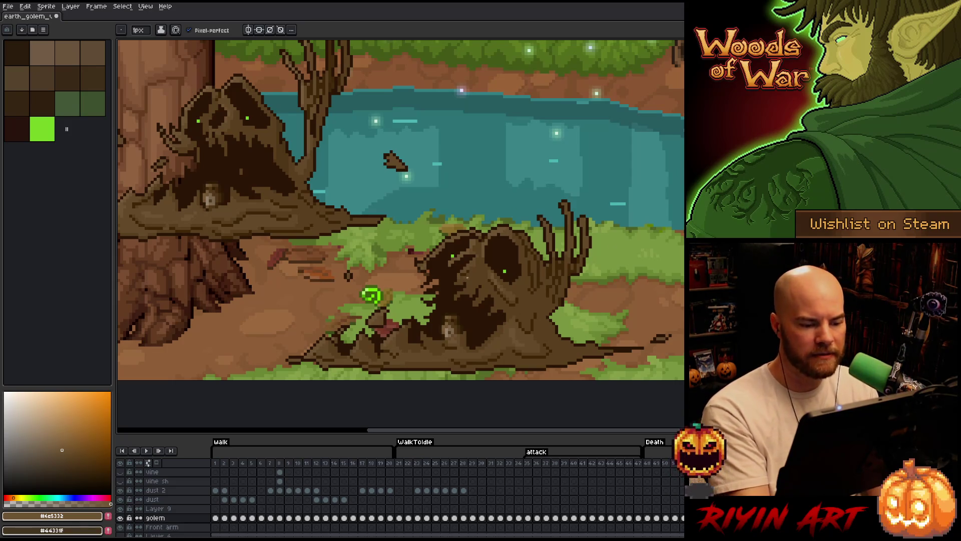
key("alt")
left_click(195, 96, "alt")
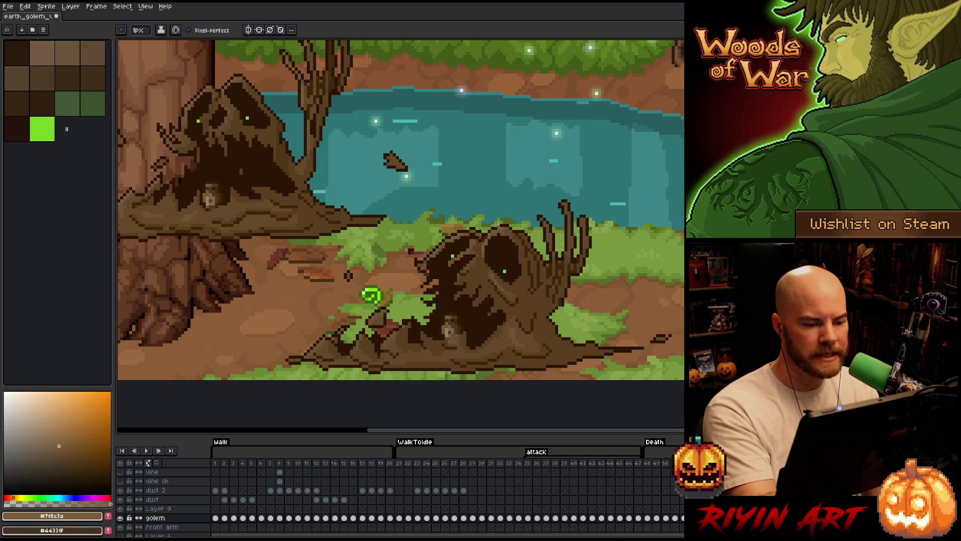
left_click(484, 242, "alt")
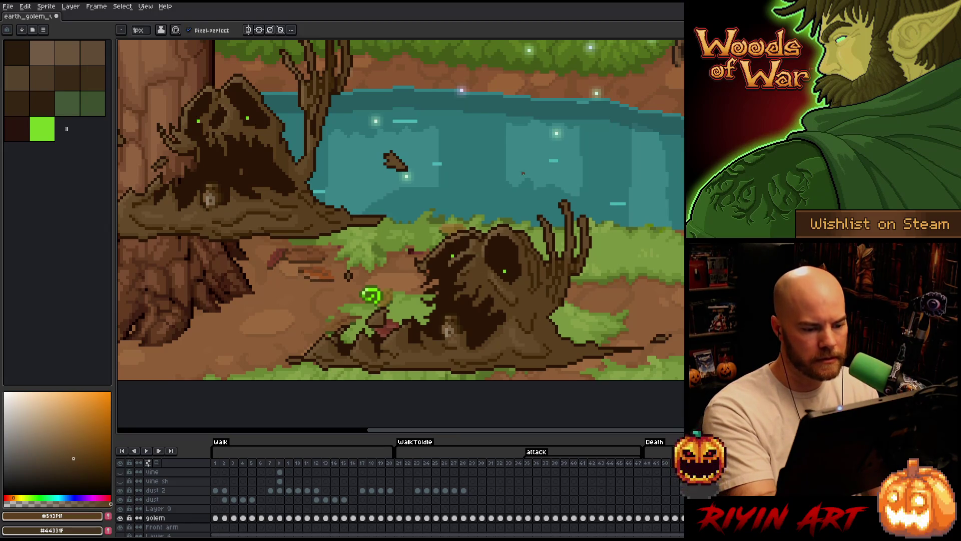
Switch between the browns #785C3A and #6E5332, then save the golem file
left_click(498, 221, "alt")
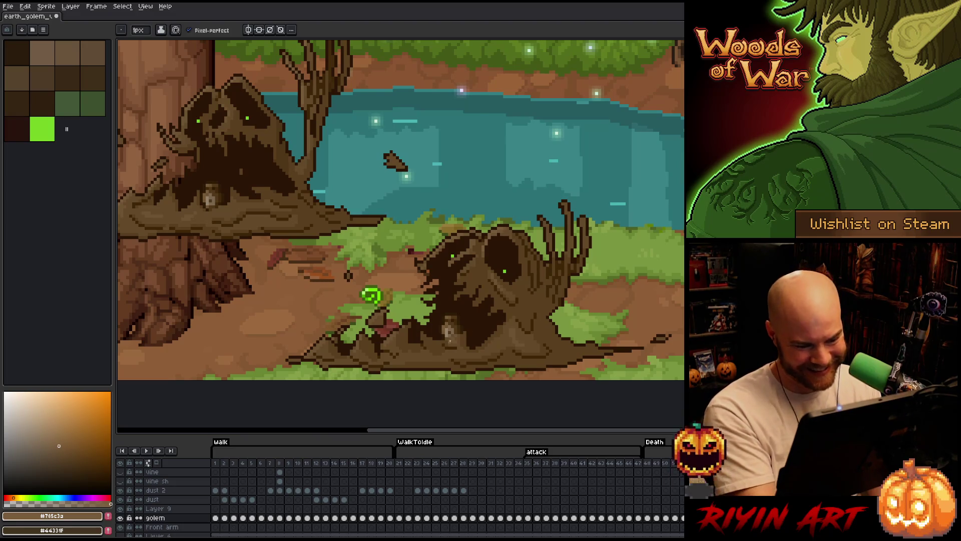
left_click(455, 339, "alt")
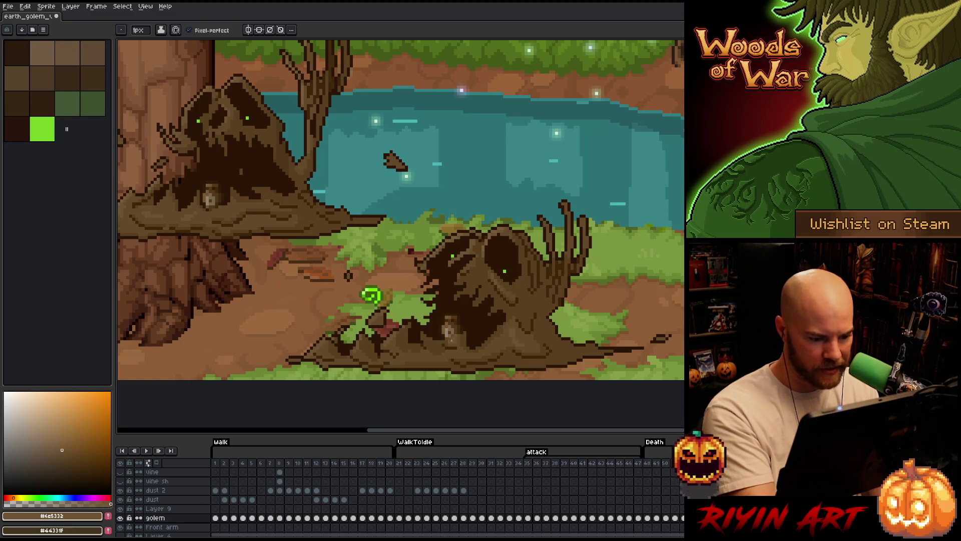
left_click(450, 348, "alt")
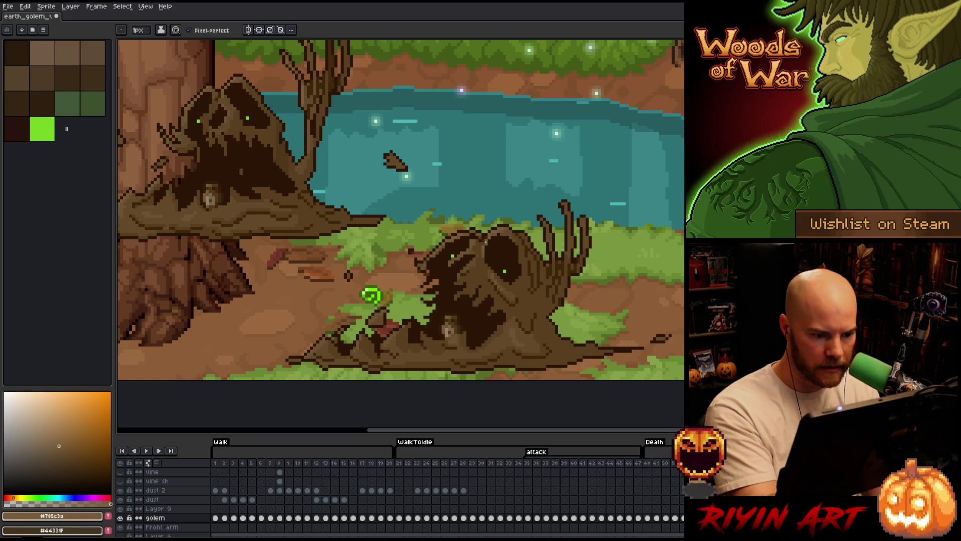
key("ctrl+s")
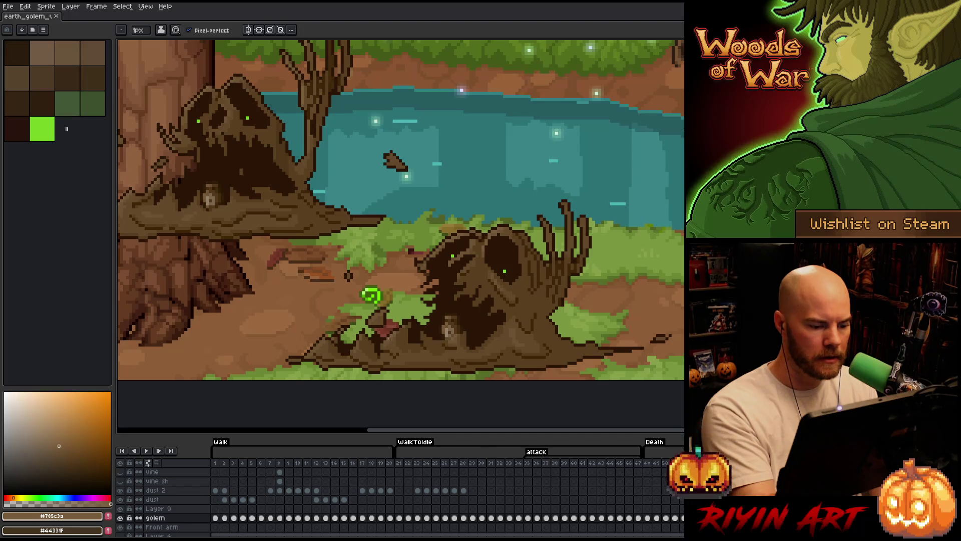
key("ctrl+s")
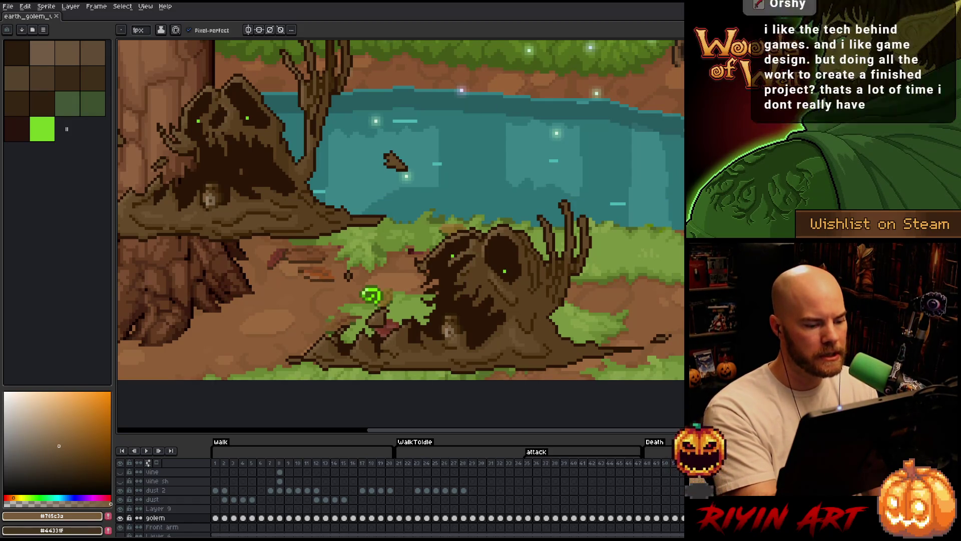
key("ctrl+s")
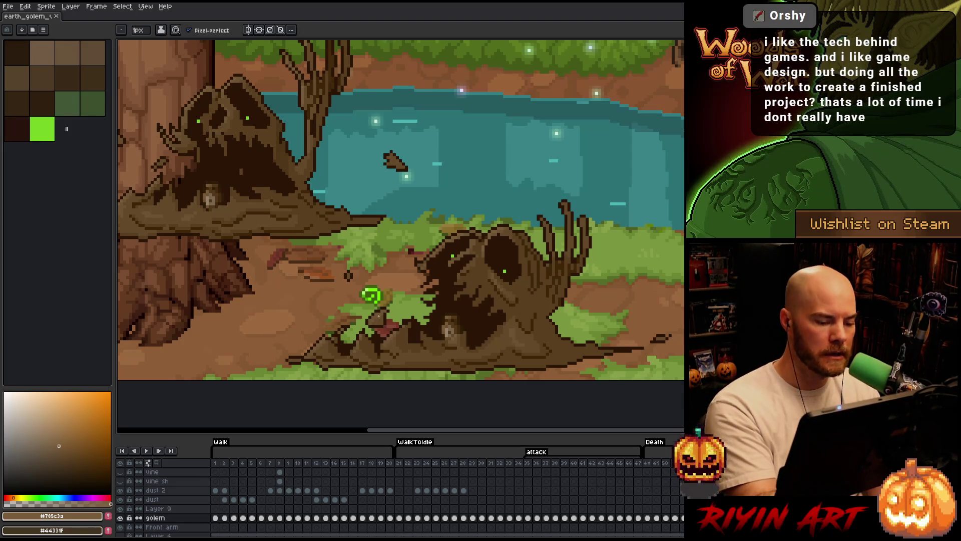
key("ctrl+s")
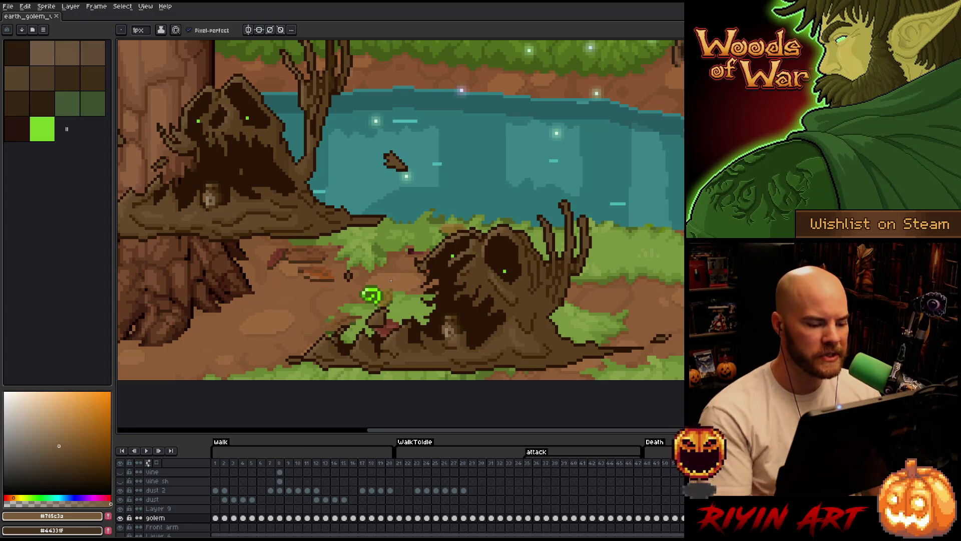
Set the drawing colour to the darker brown #644A2A and save again
left_click(66, 453)
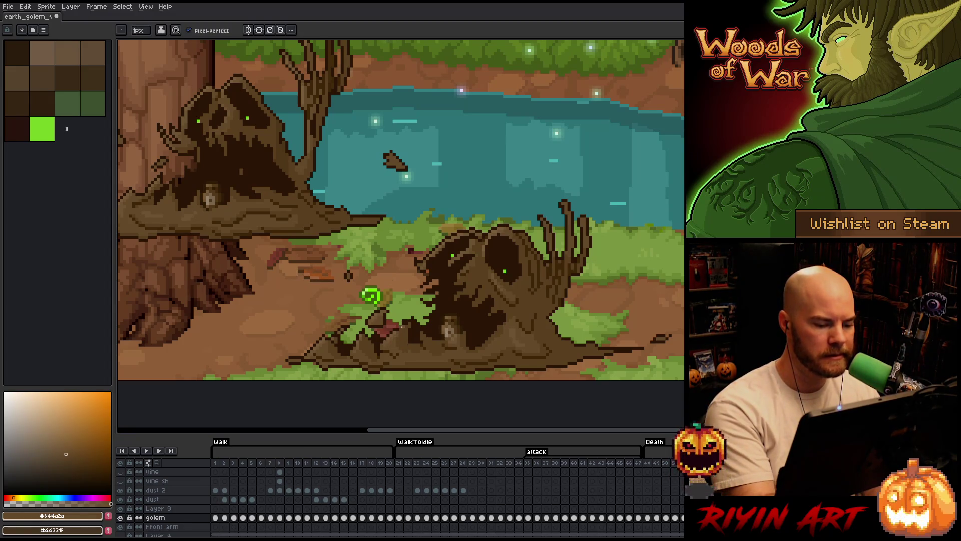
left_click(59, 446)
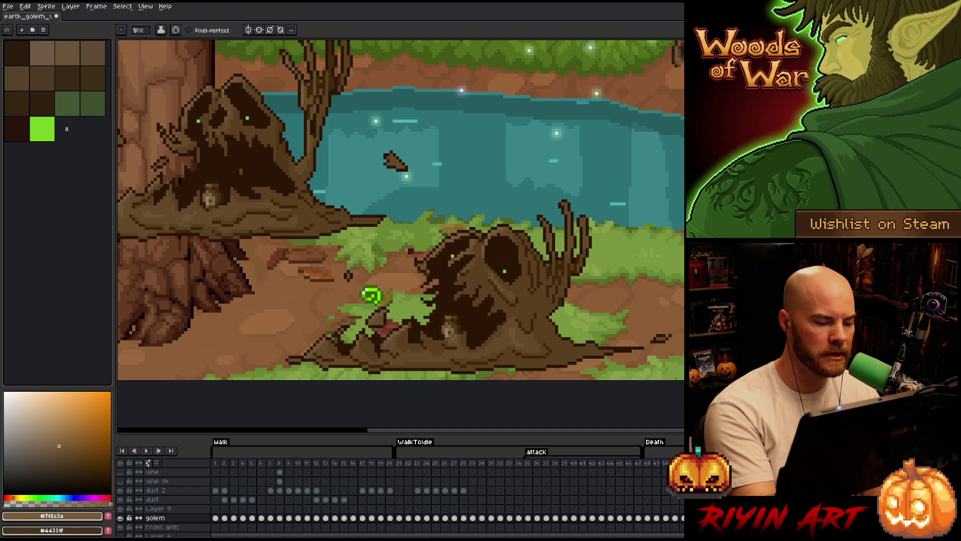
left_click(66, 454)
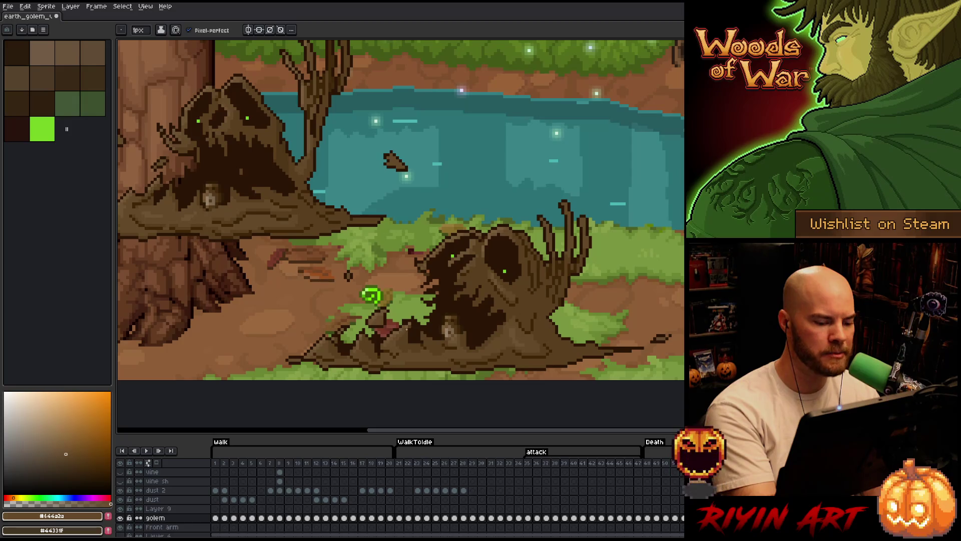
key("ctrl+s")
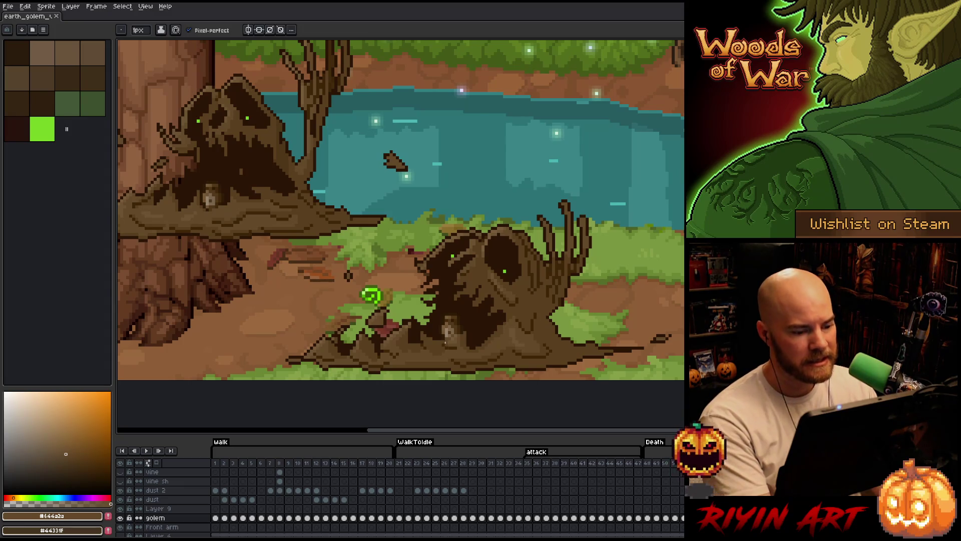
Zoom out, then lasso the left golem copy by the tree and cut it
scroll(446, 343, "down", 2)
scroll(435, 330, "up", 3)
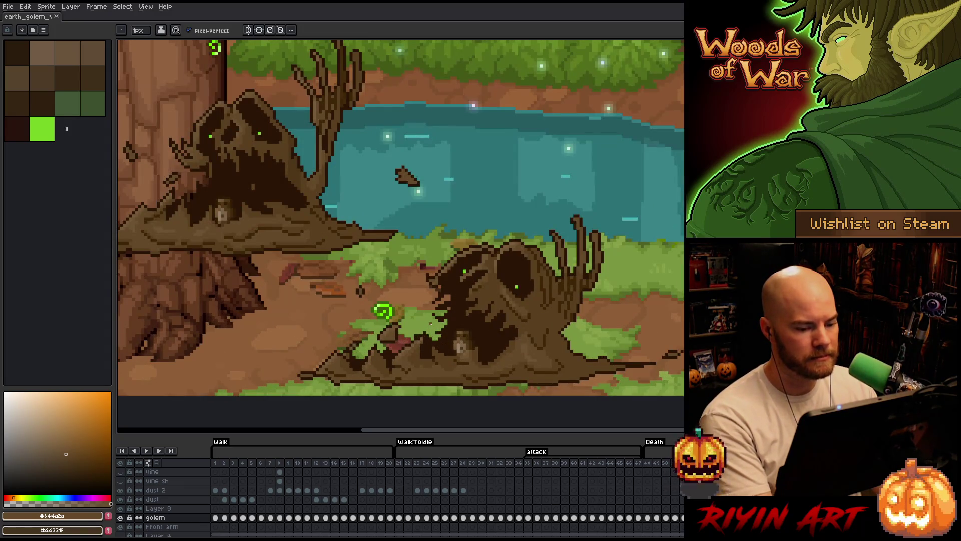
scroll(431, 323, "down", 1)
scroll(431, 324, "up", 1)
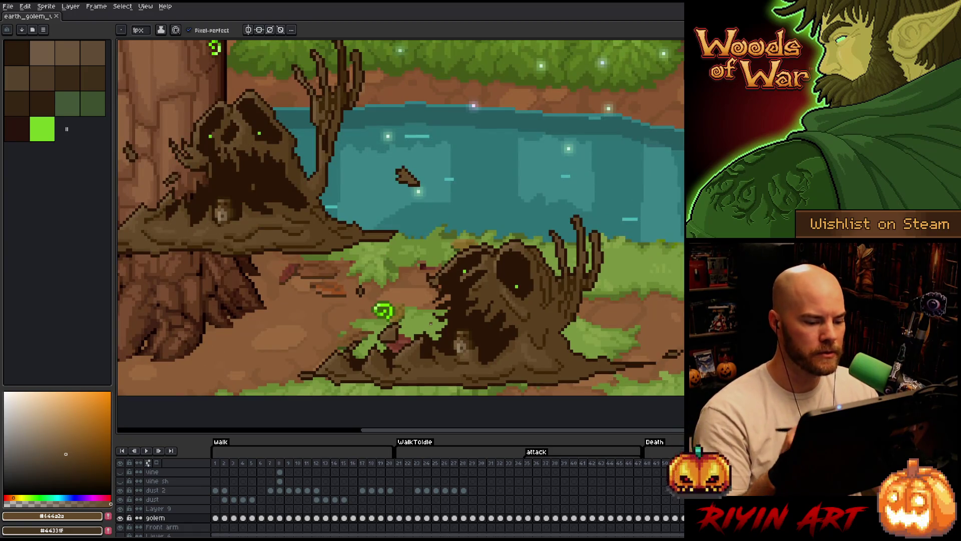
scroll(430, 324, "down", 1)
key("q")
mouse_move(443, 128)
left_mouse_down()
mouse_move(428, 261)
mouse_move(377, 290)
mouse_move(185, 353)
left_mouse_up()
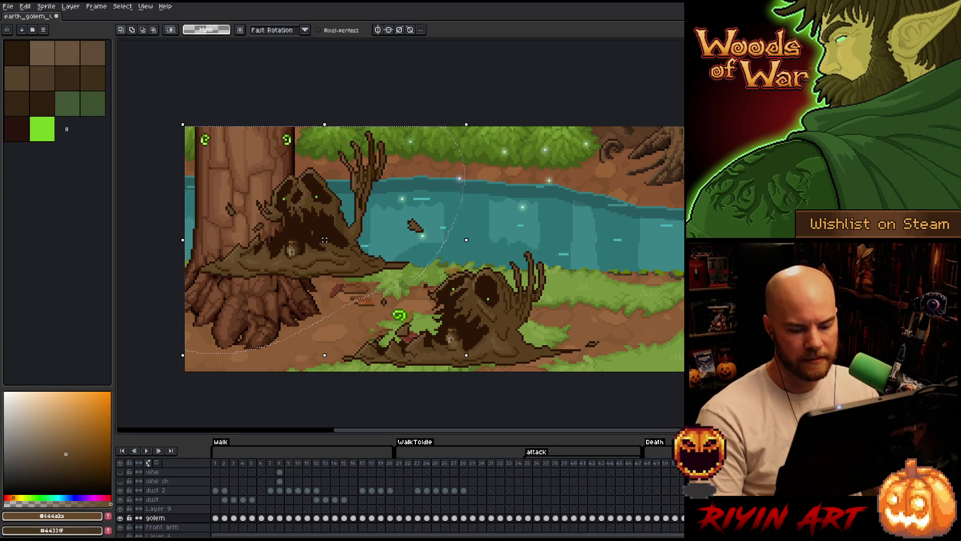
key("ctrl+x")
Undo stray Layer 9 changes and move the golem copy up beside the tree trunk
left_click(155, 508)
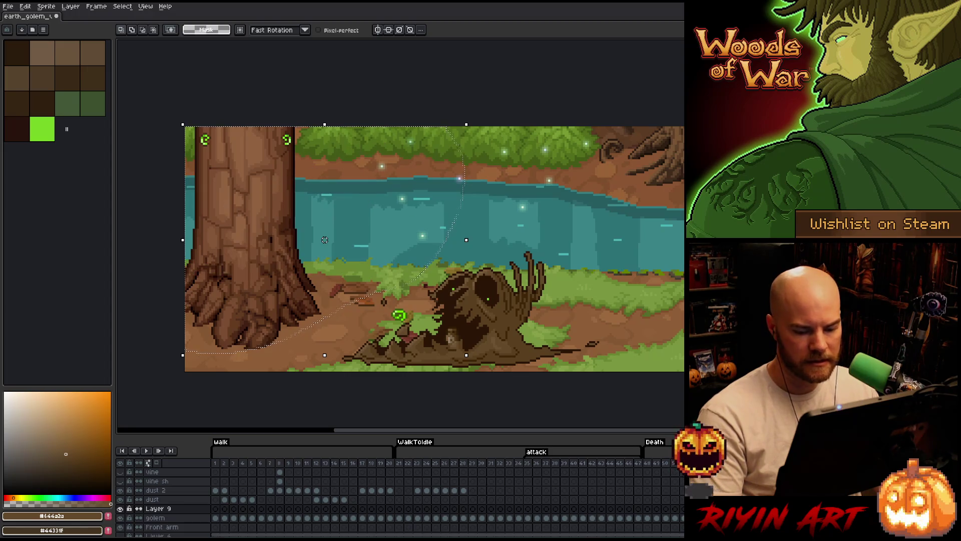
left_click(122, 508)
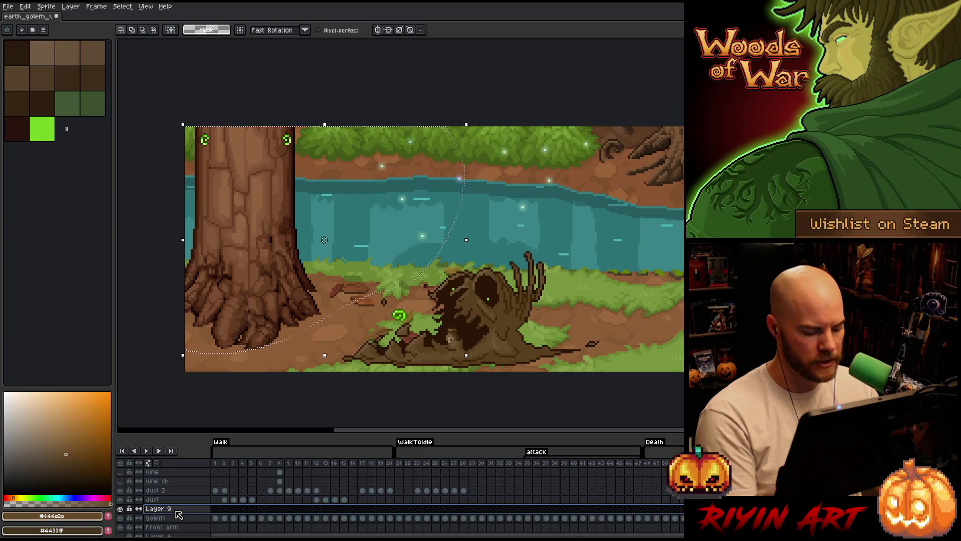
key("ctrl+z")
key("ctrl+y")
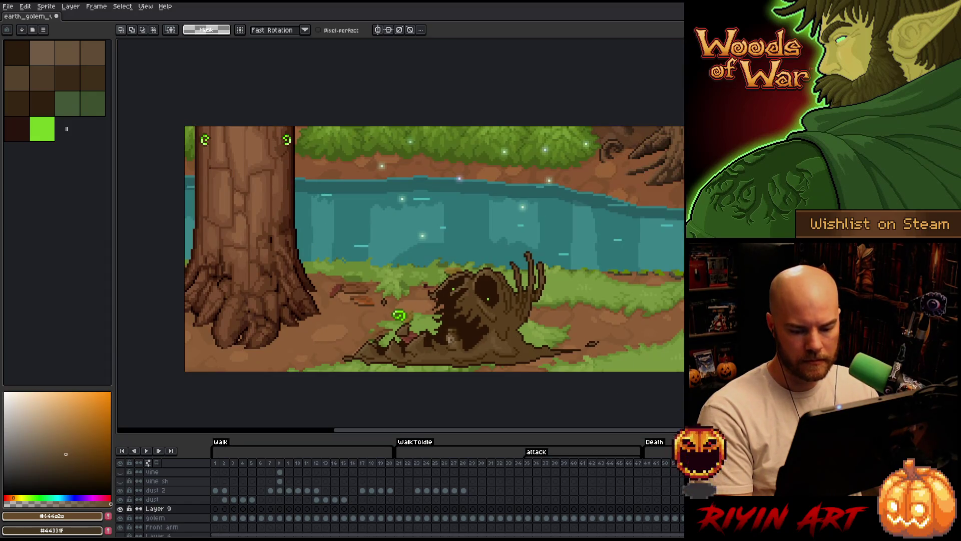
left_click(155, 517)
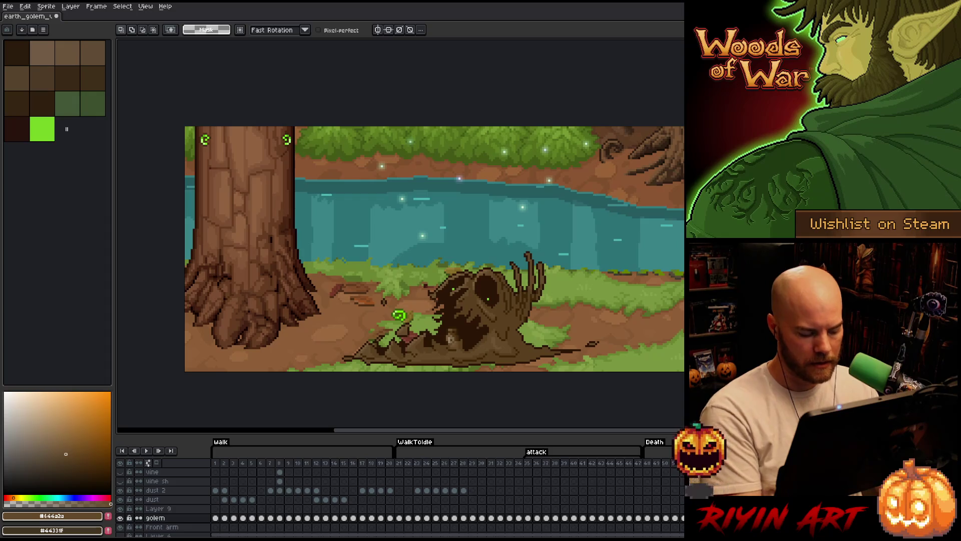
key("ctrl+z")
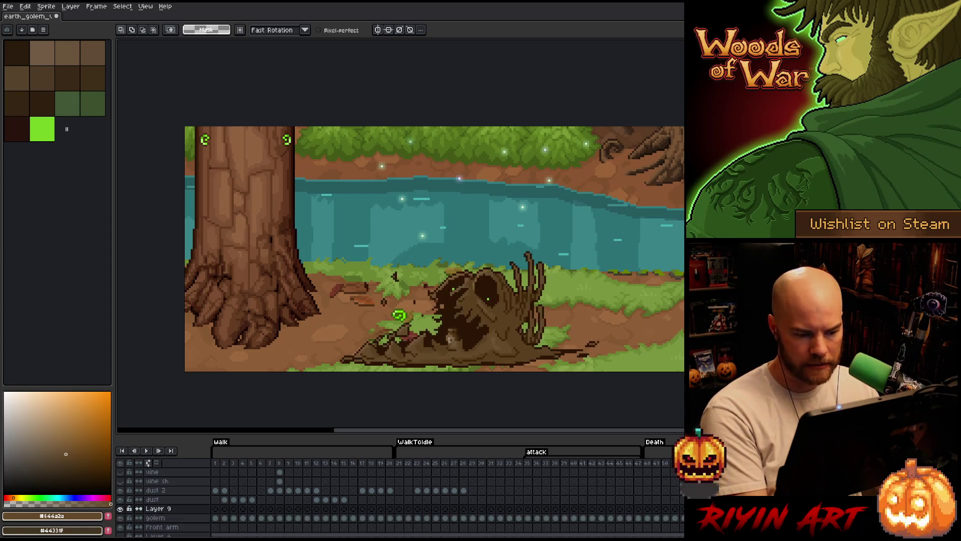
left_click_drag(503, 310, 375, 200)
mouse_move(423, 261)
left_mouse_down()
mouse_move(403, 252)
mouse_move(493, 279)
left_mouse_up()
scroll(404, 251, "up", 2)
Select all of the golem layer's #644a2a pixels with Color Range
key("v")
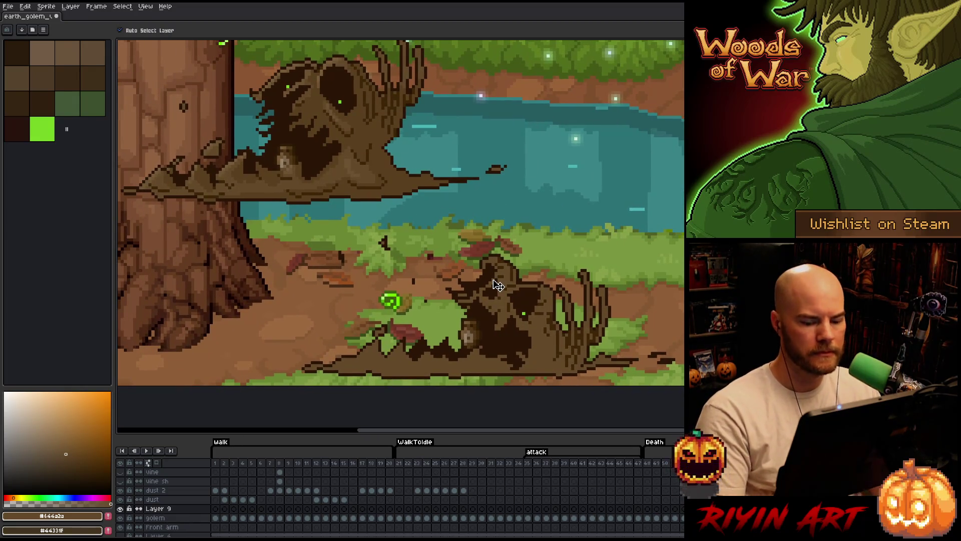
left_click(156, 518)
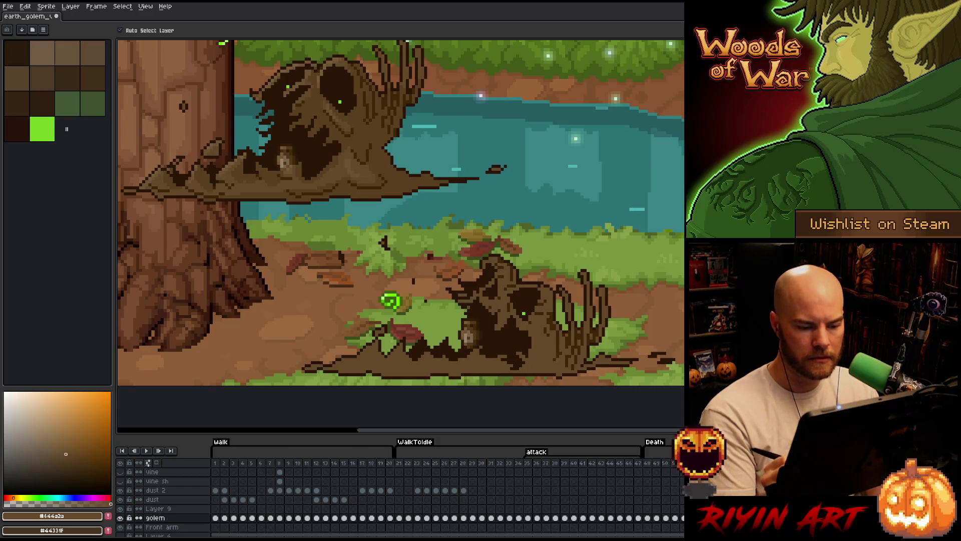
key("shift+c")
left_click(541, 340)
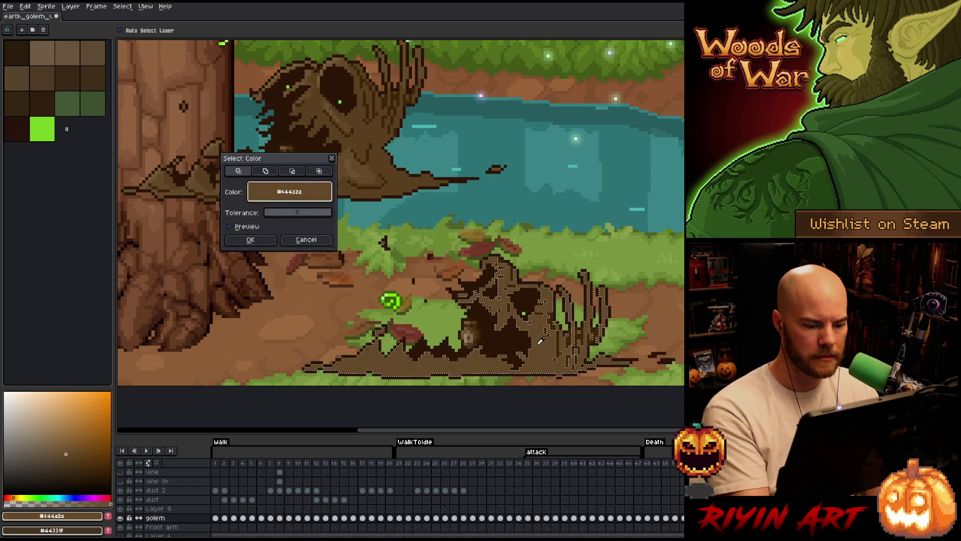
left_click(250, 239)
Sample #593f1f, undo the golem's shift, deselect, and resample #644a2a
key("i")
left_click(366, 133)
key("b")
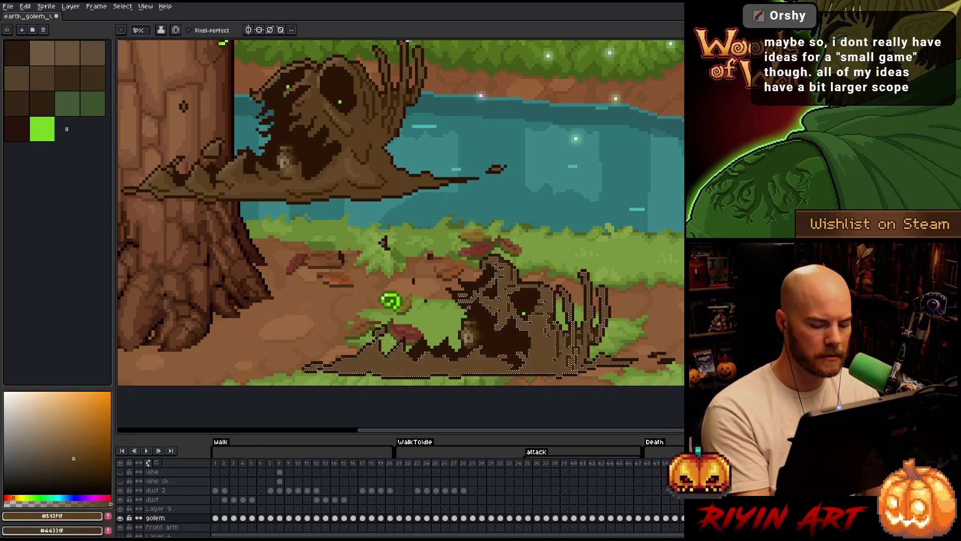
key("ctrl+z")
key("ctrl+d")
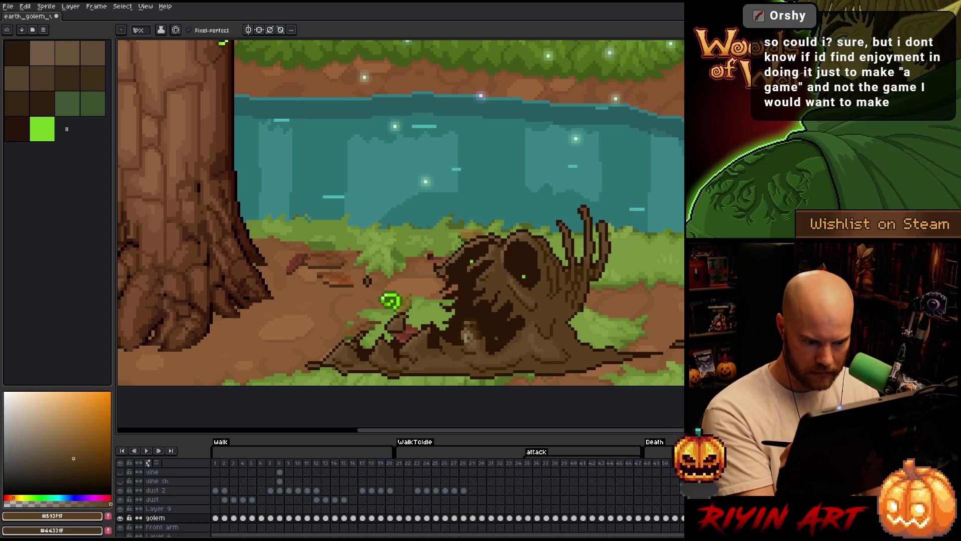
left_click(563, 332, "alt")
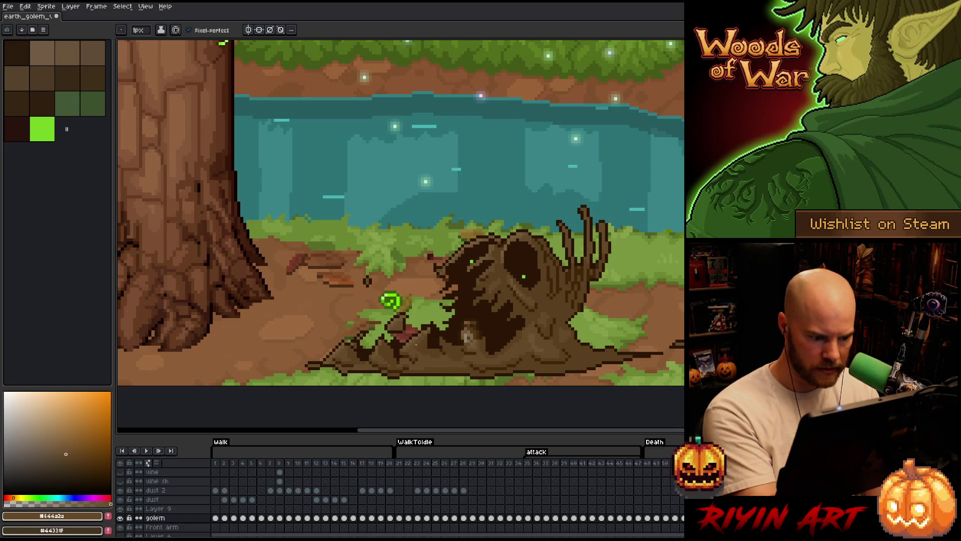
On the collapsed-golem frame, colour-select the mid-brown and set a 4px pencil
key("Right")
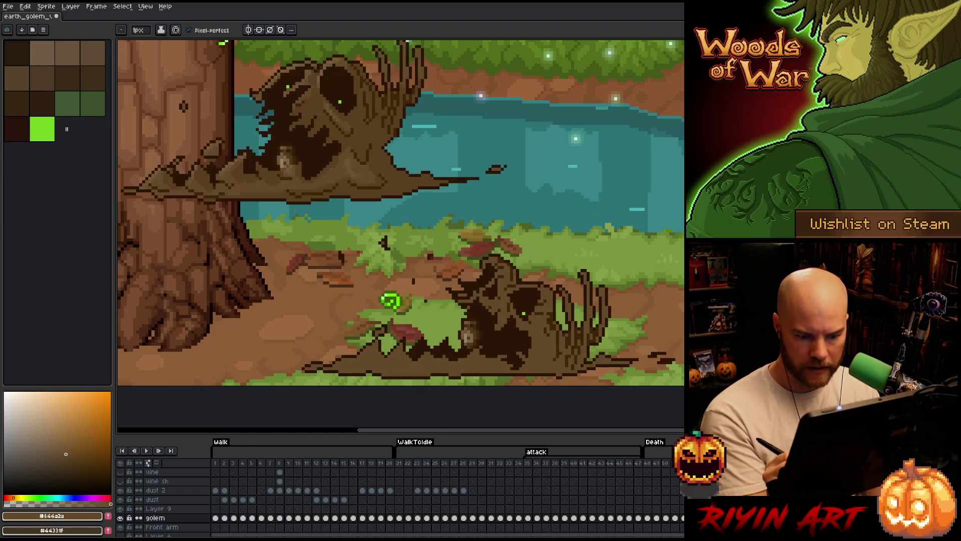
key("shift+c")
key("Return")
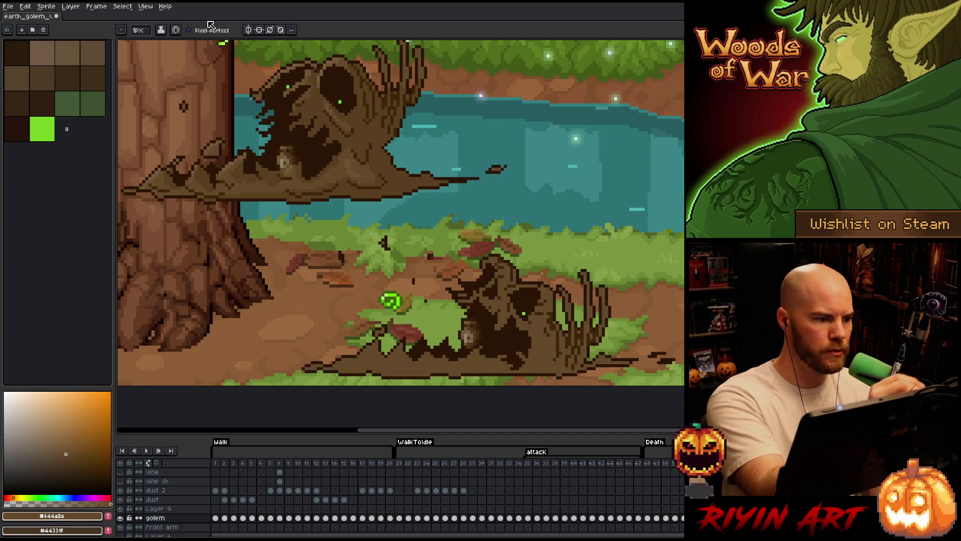
left_click(139, 30)
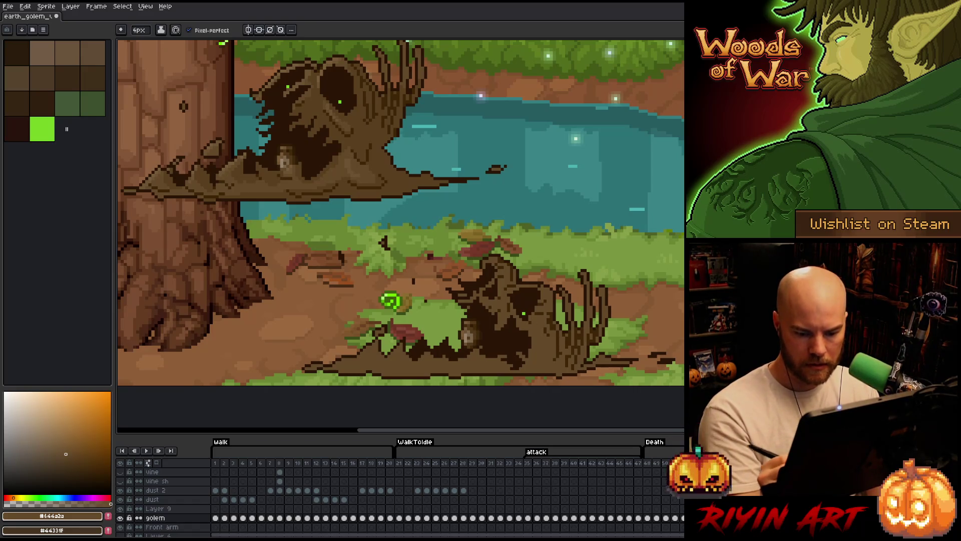
key("alt+Up")
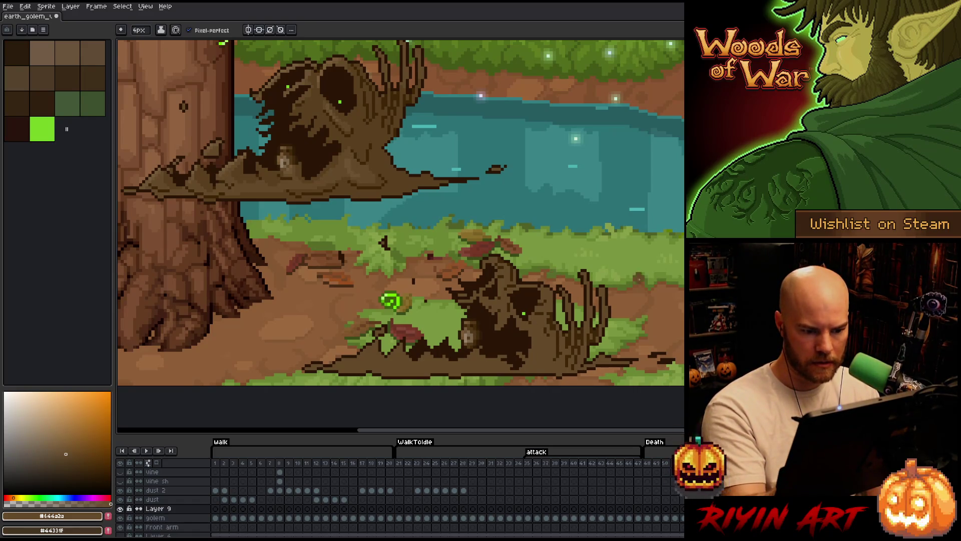
key("alt+Down")
key("v")
key("b")
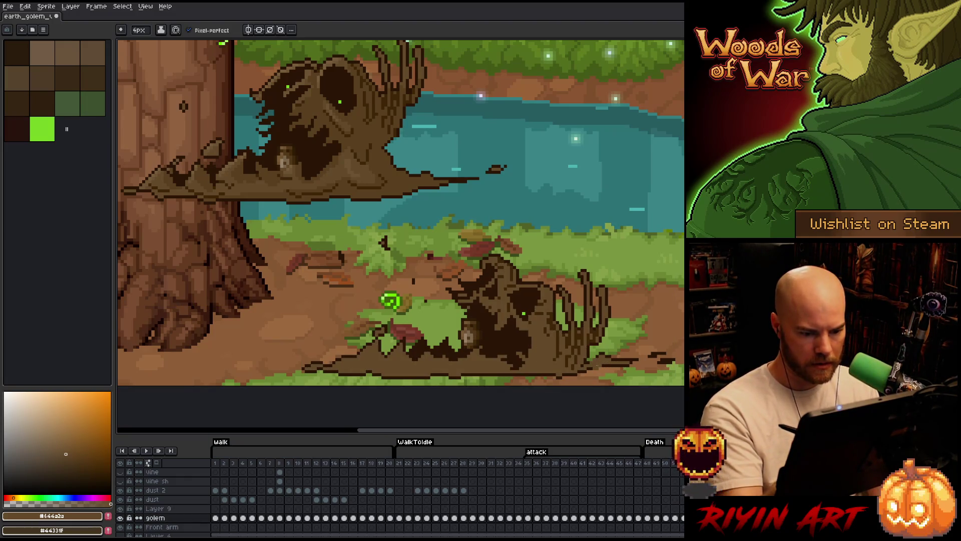
Sample #593f1f and #644a2a, save, and draw a dark line along the golem's bottom edge
left_click(372, 132, "alt")
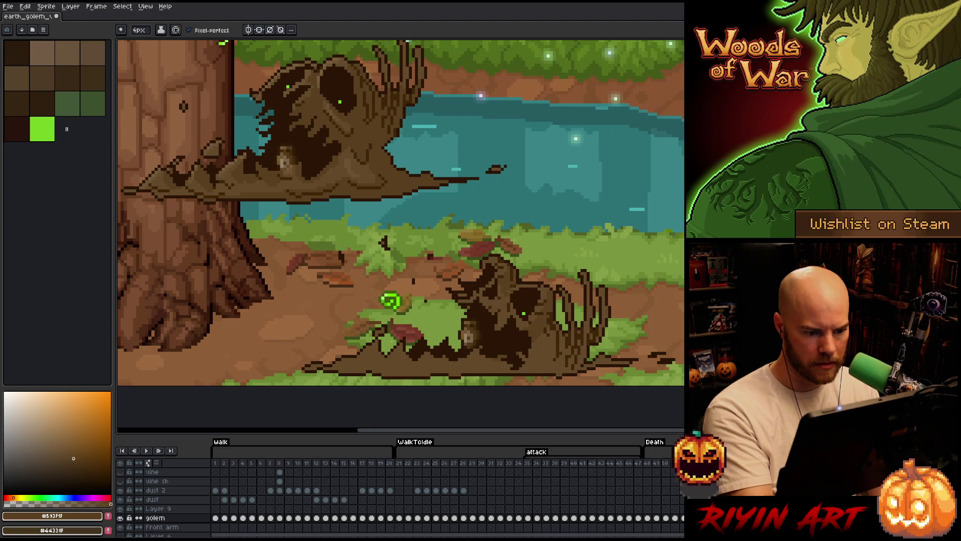
left_click(503, 312, "alt")
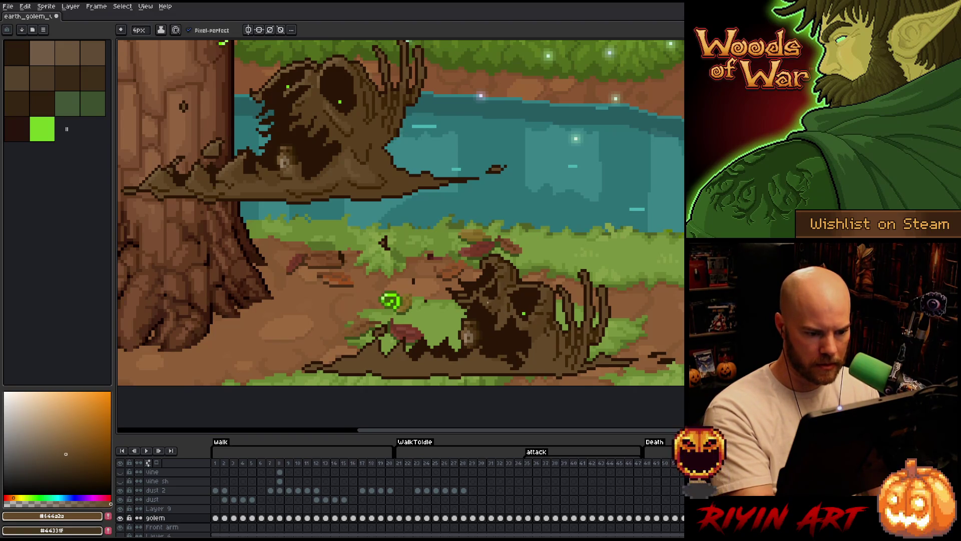
left_click(511, 270, "alt")
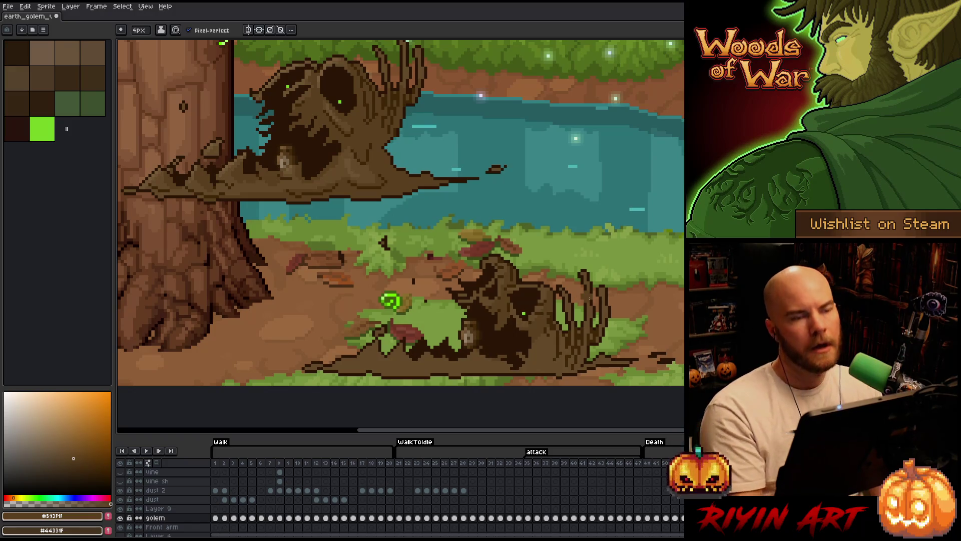
key("ctrl+s")
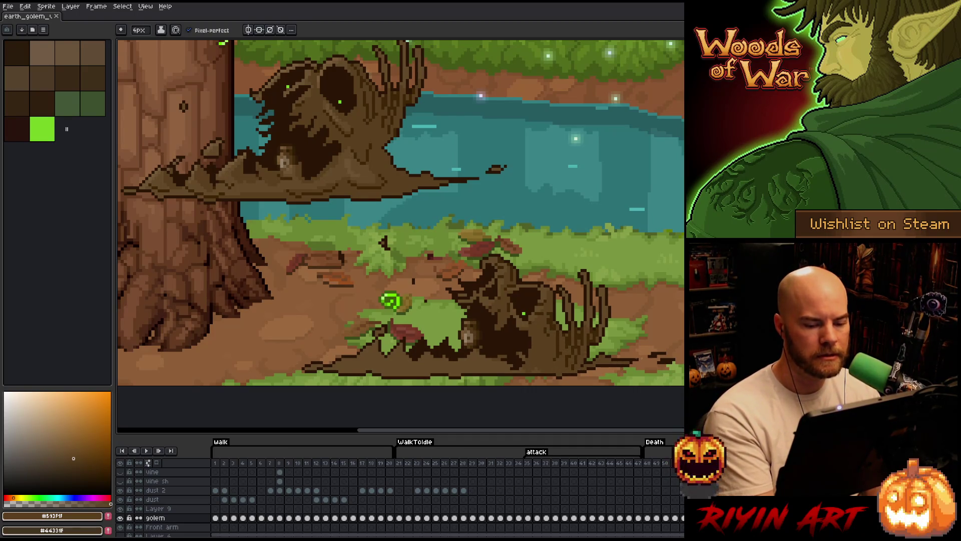
left_click_drag(504, 365, 449, 367)
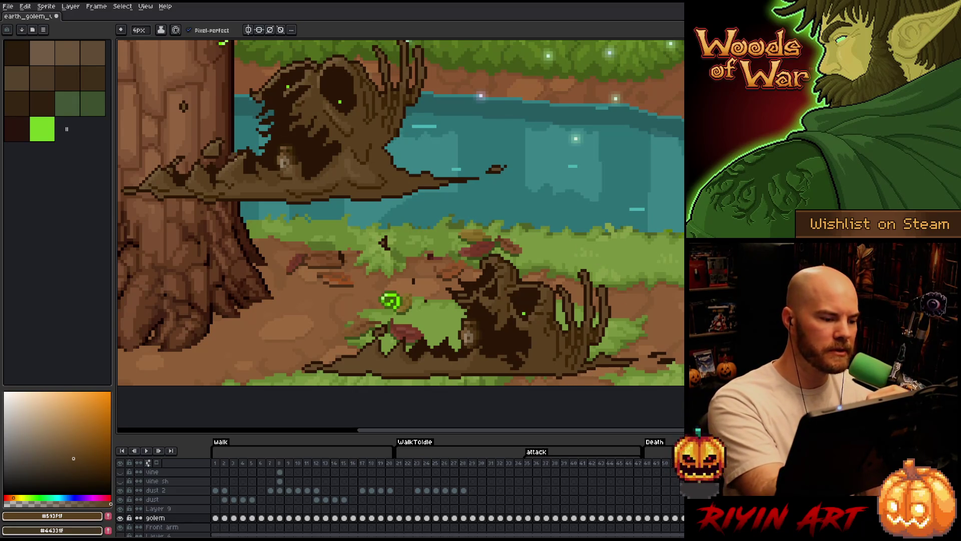
Sample the lighter brown #6e5332 from the collapsed golem
left_click(227, 166, "alt")
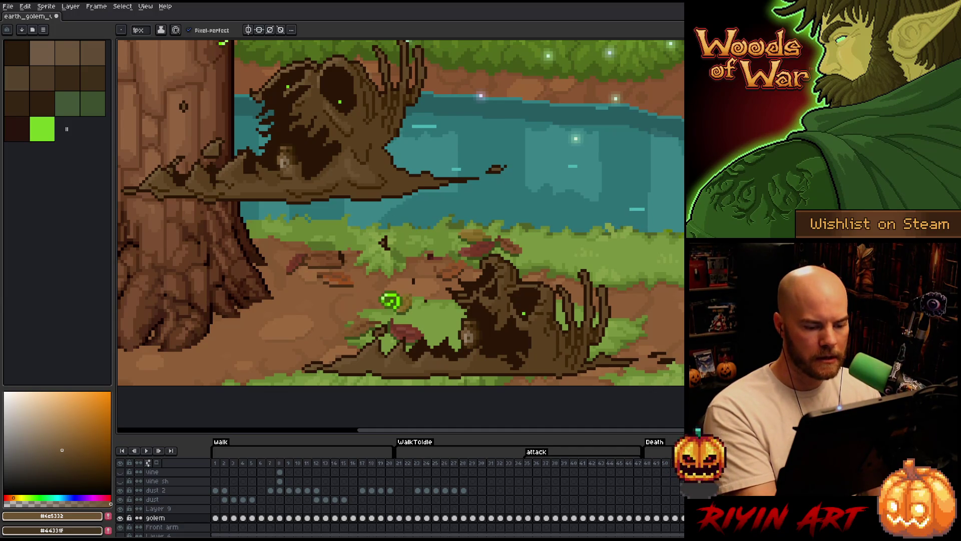
Sample the golem's browns #644a2a, #6e5332 and #785c3a in turn
left_click(414, 373, "alt")
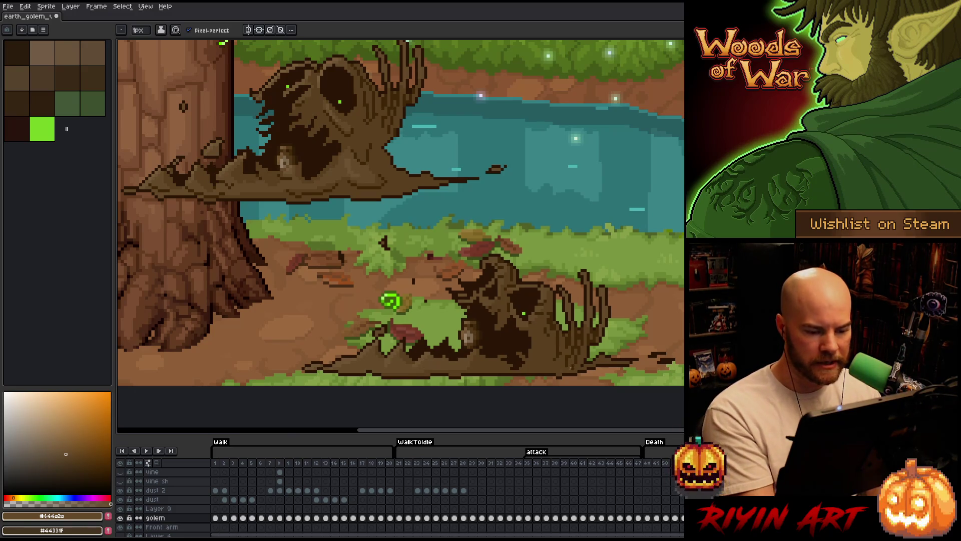
left_click(396, 354, "alt")
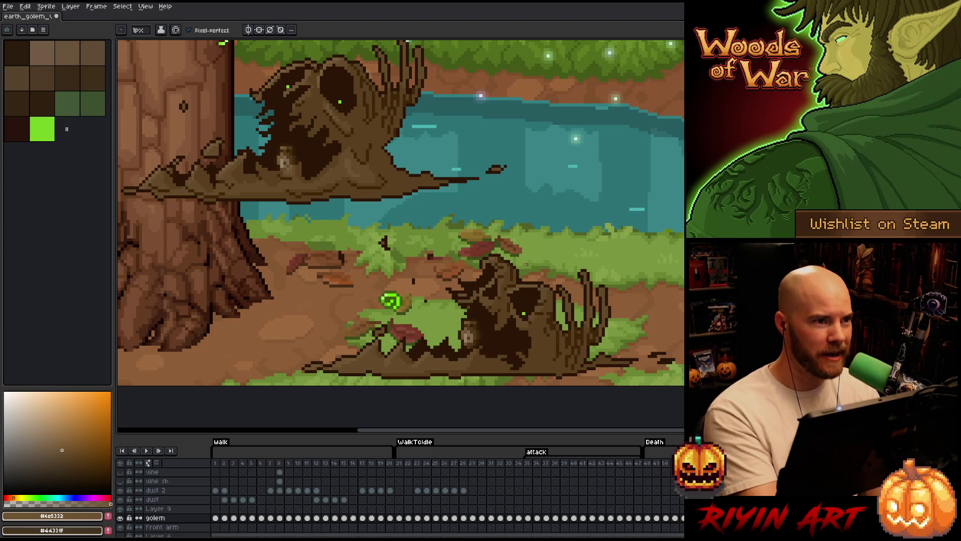
left_click(331, 59, "alt")
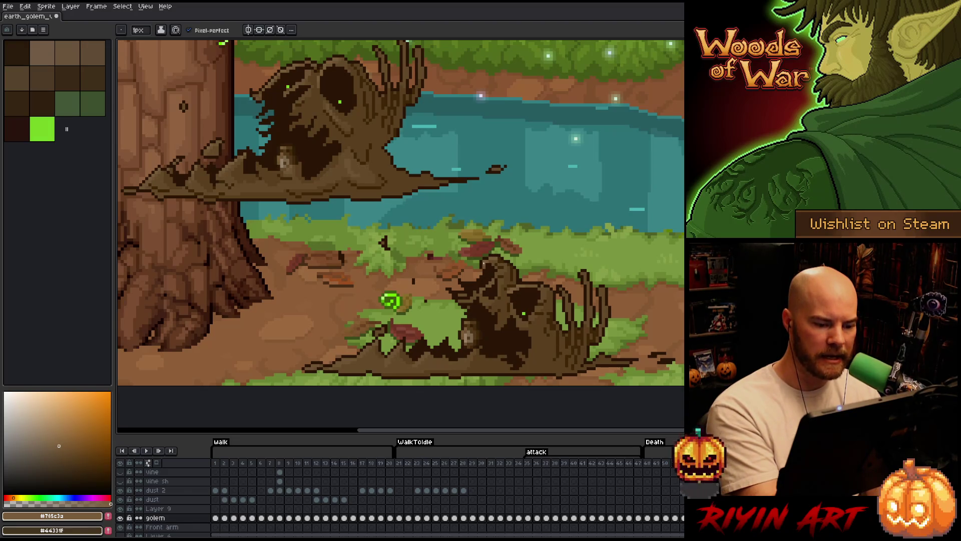
left_click(530, 289, "alt")
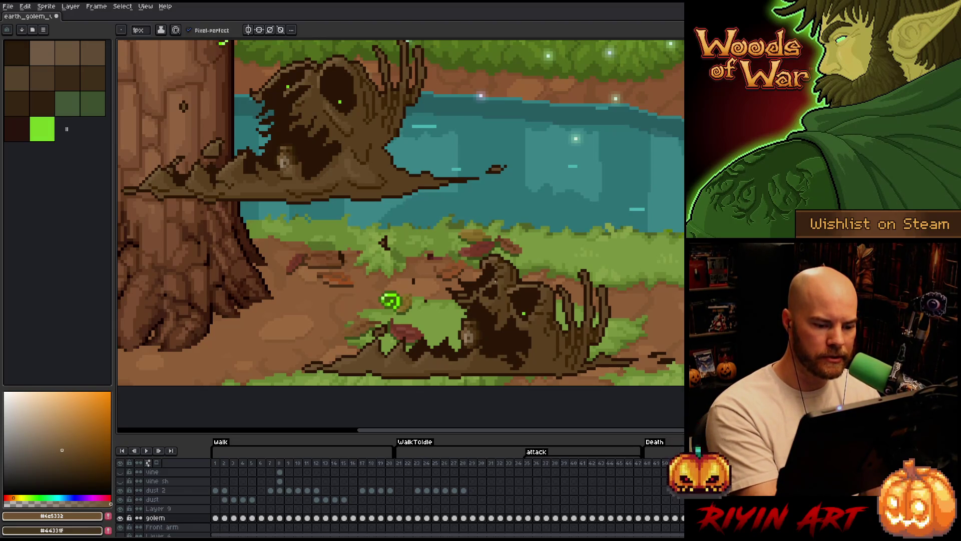
left_click(521, 284, "alt")
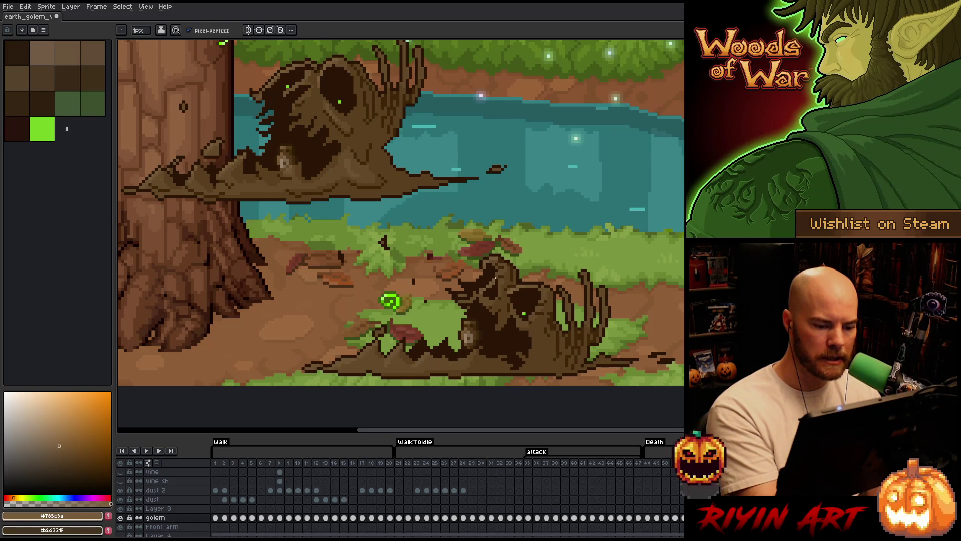
Sample the outline and #785c3a across adjacent frames, save, and zoom out to the whole sprite
key("Right")
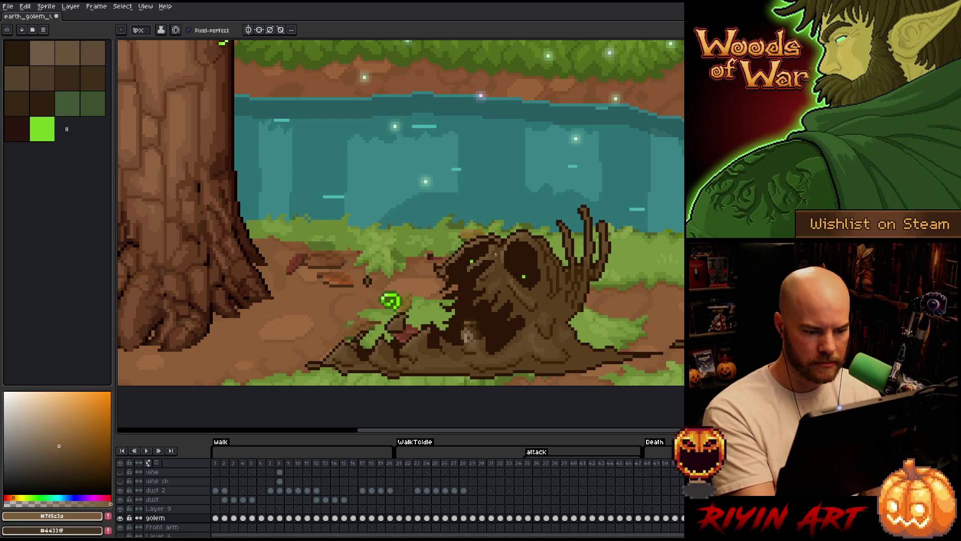
left_click(472, 266, "alt")
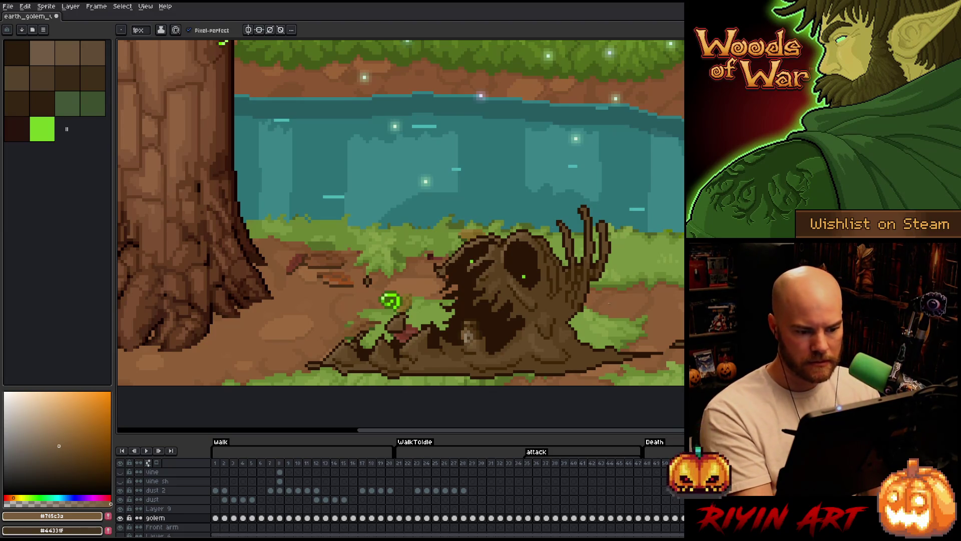
left_click(521, 241, "alt")
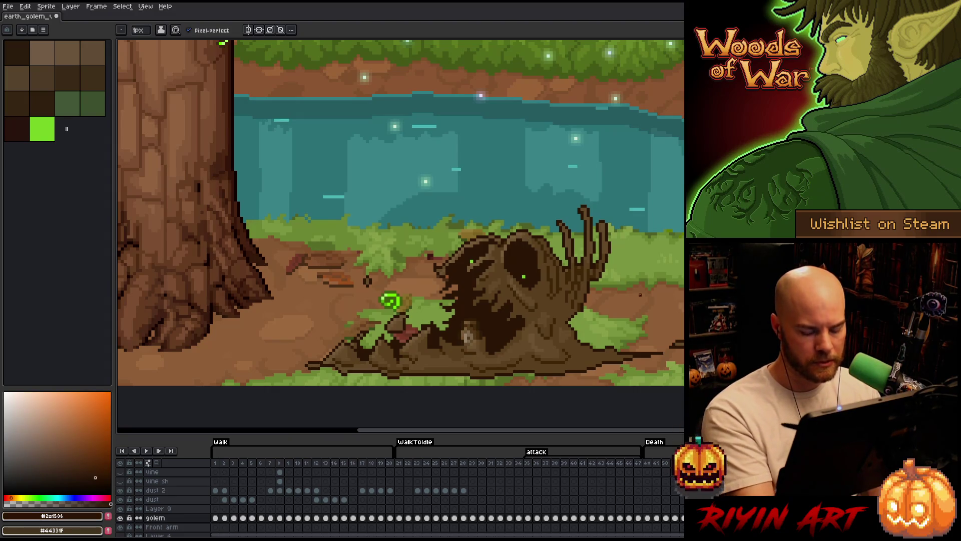
key("Right")
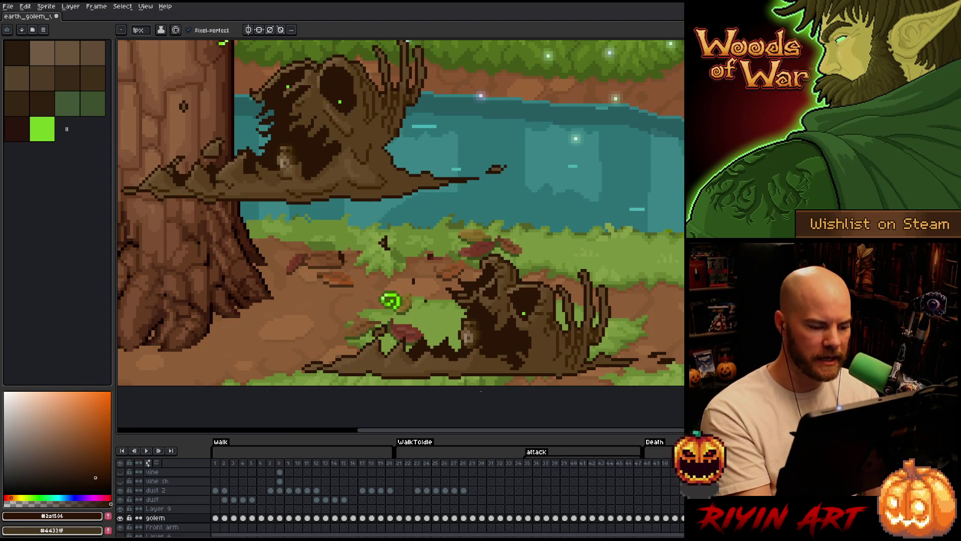
left_click(487, 284, "alt")
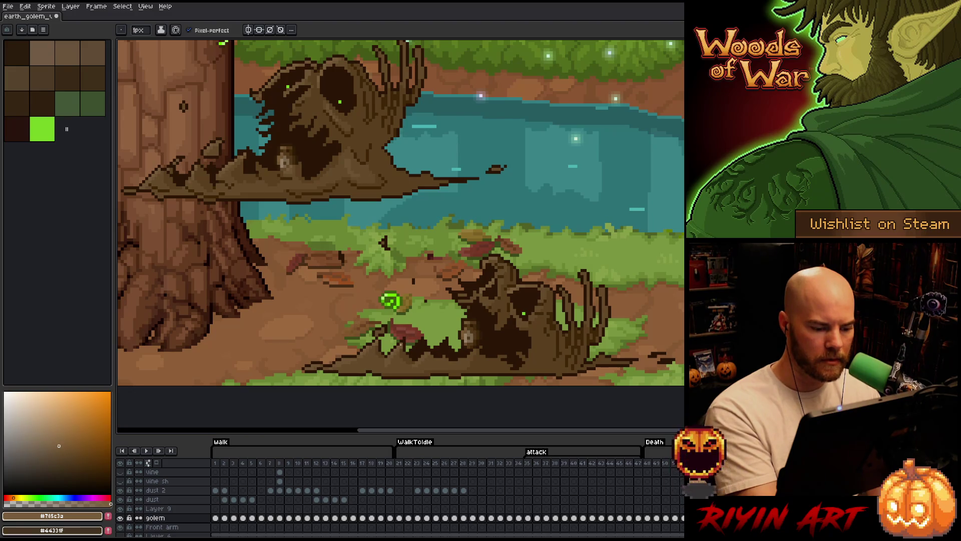
key("ctrl+s")
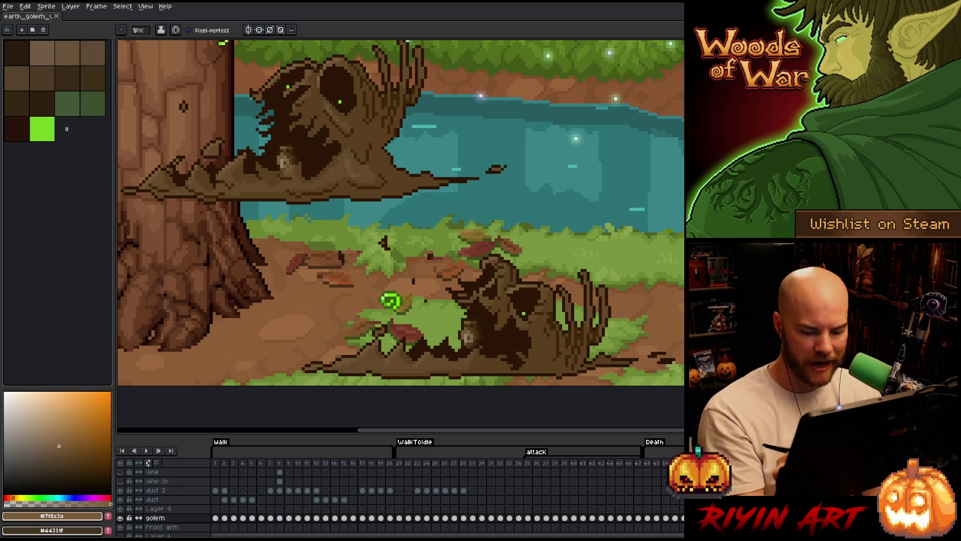
key("m")
key("minus")
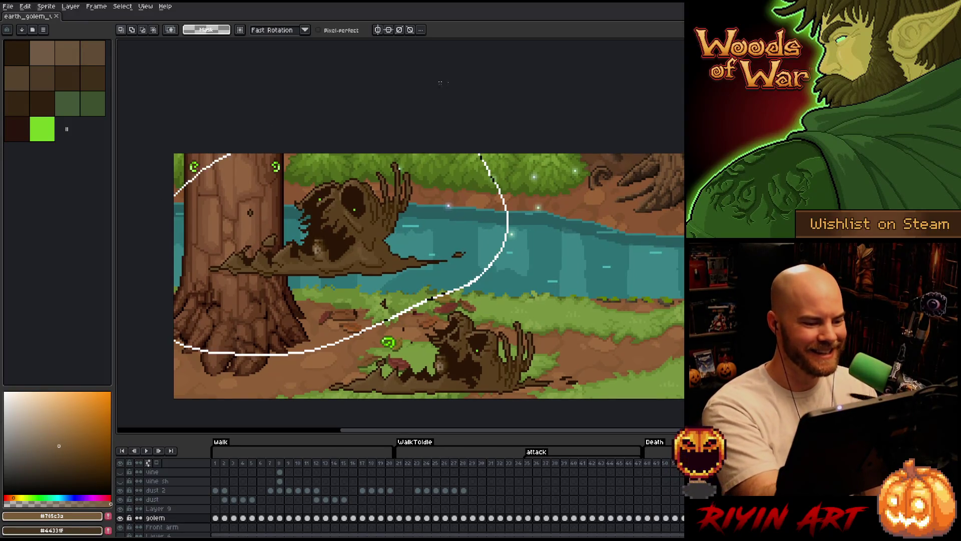
Erase the golem copy near the tree and clear the selection
left_click_drag(440, 82, 441, 83)
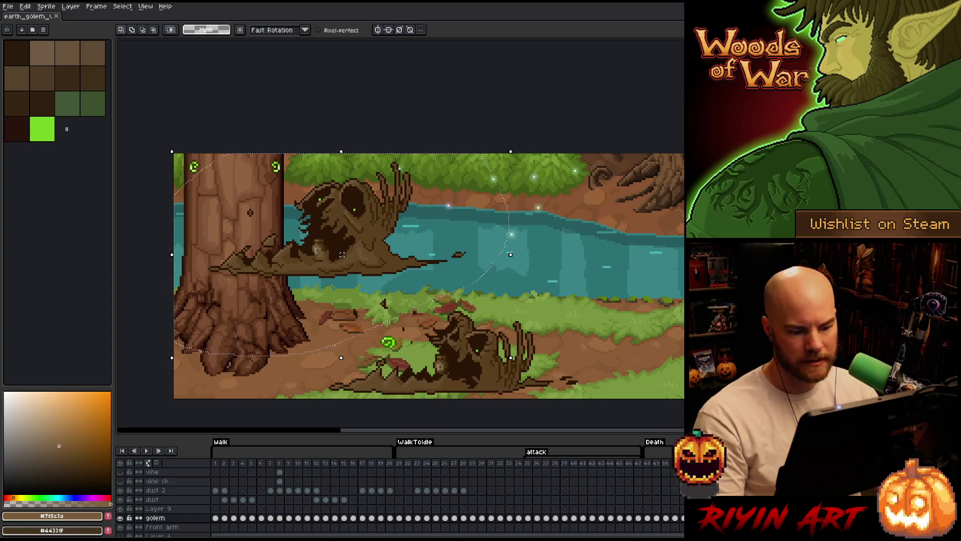
key("Up")
key("Delete")
key("ctrl+d")
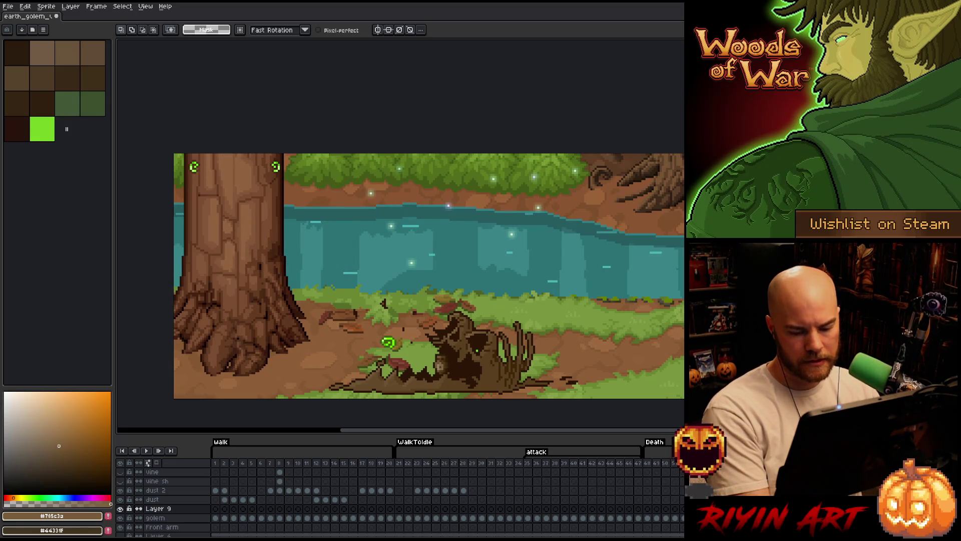
Undo an accidental merge, reactivate Layer 9, and move the golem copy up onto the river
key("Down")
left_click(160, 509)
key("Delete")
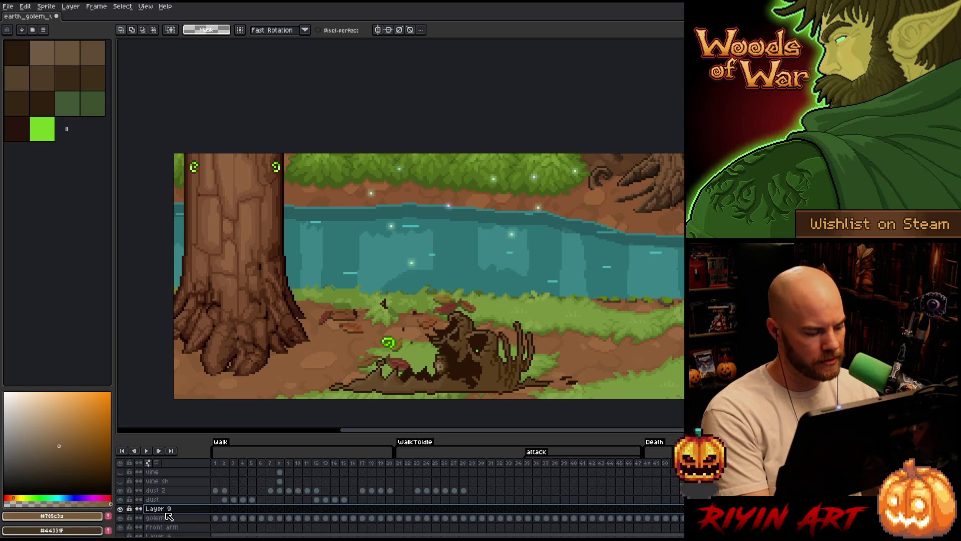
key("ctrl+z")
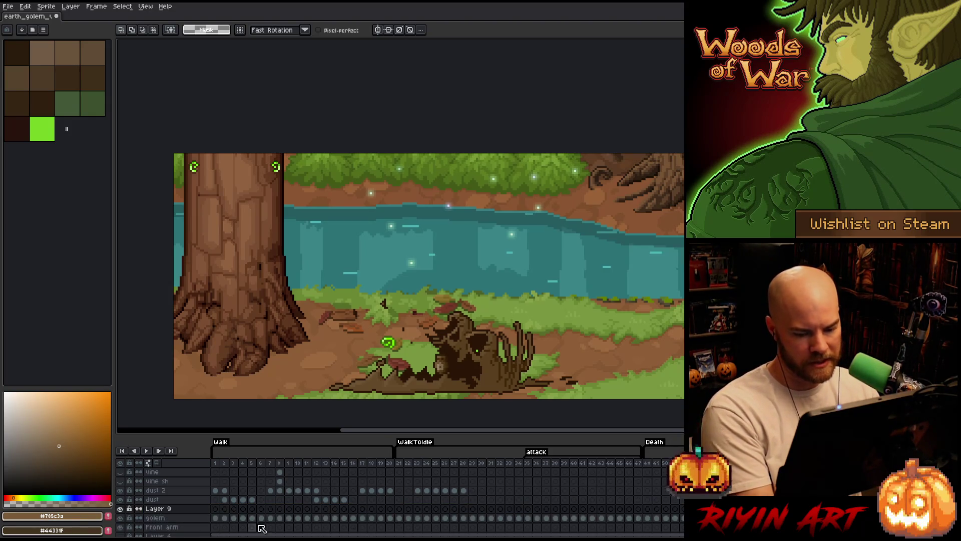
left_click(155, 518)
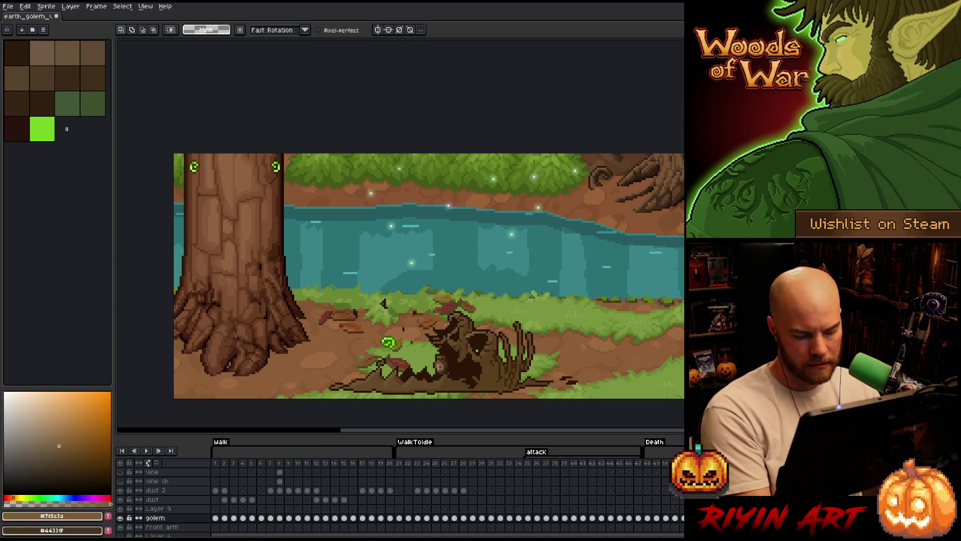
left_click(161, 508)
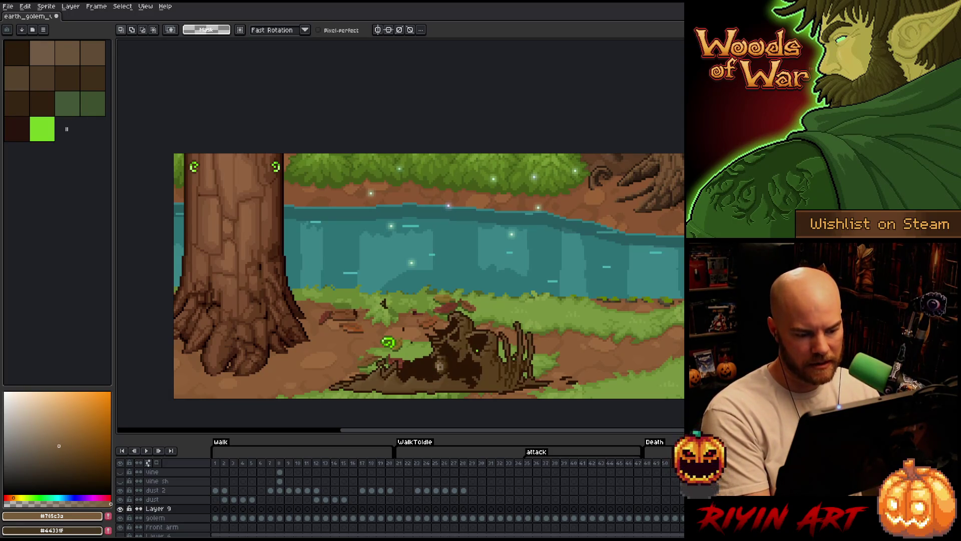
key("v")
left_click_drag(491, 373, 491, 262)
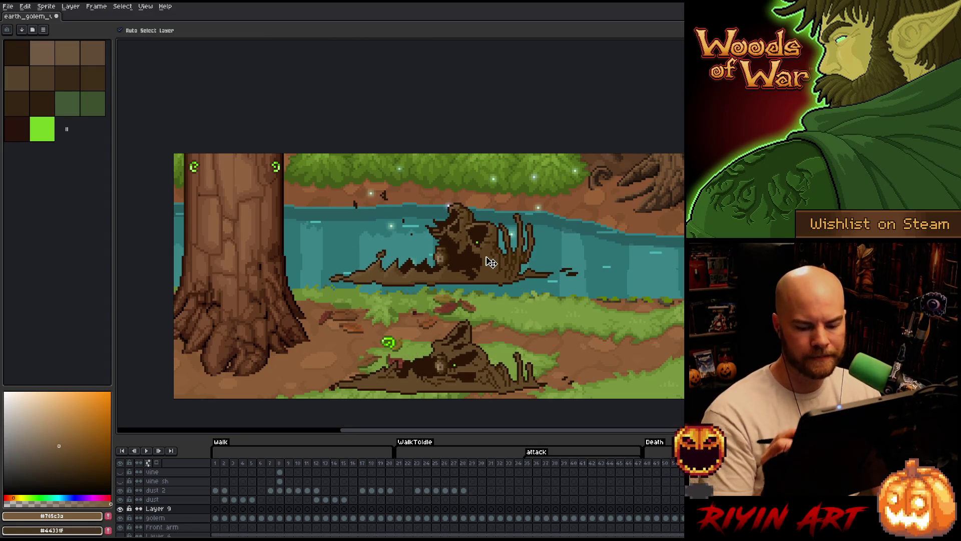
Cancel a Color Range attempt and paint #593f1f with a 4px pencil along the lower golem's base
key("Down")
key("shift+c")
left_click(380, 205)
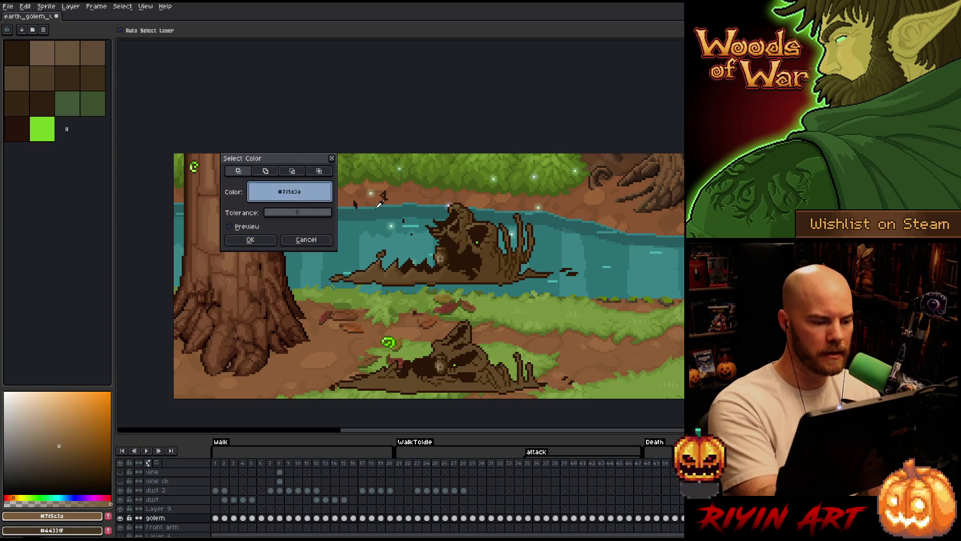
left_click(285, 243)
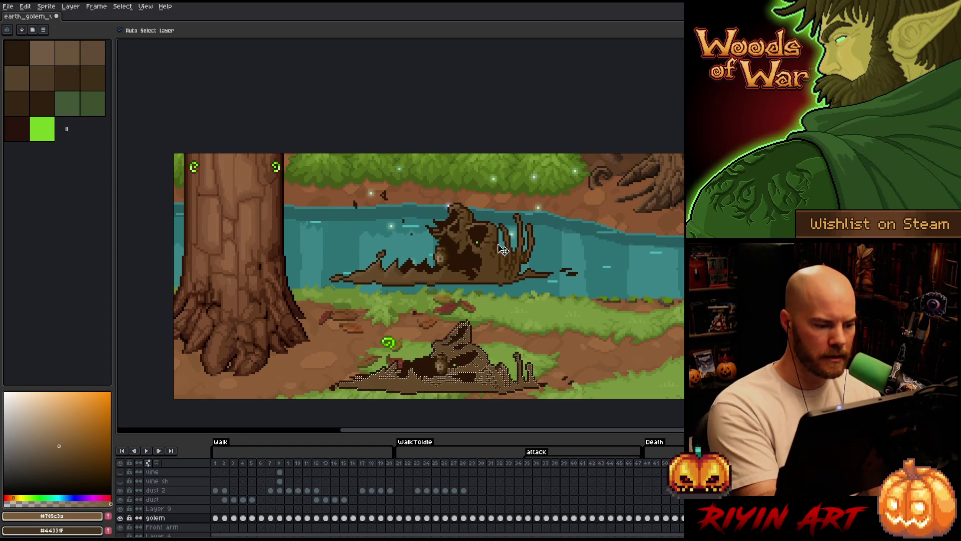
key("b")
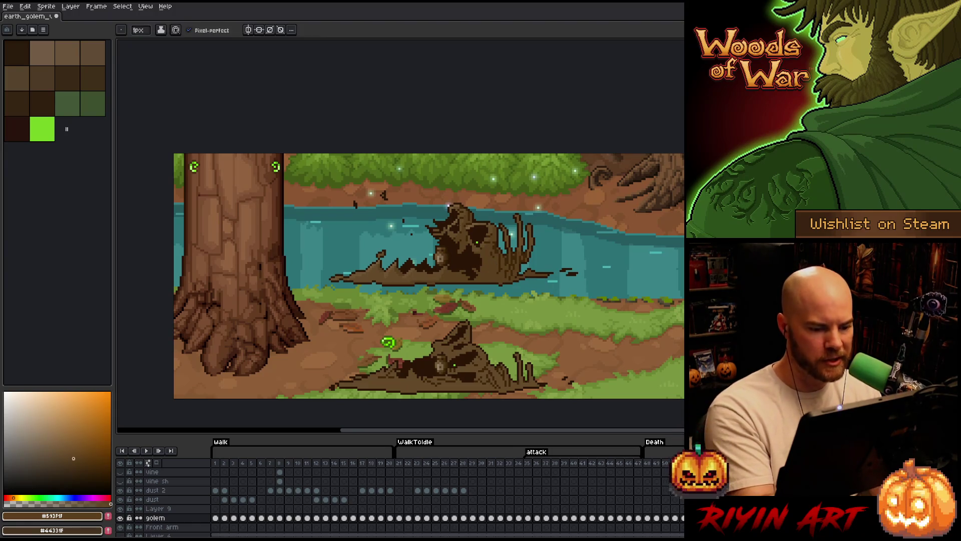
left_click(139, 30)
left_click(484, 40)
mouse_move(486, 369)
left_mouse_down()
mouse_move(495, 388)
mouse_move(526, 386)
left_mouse_up()
left_click_drag(430, 386, 461, 384)
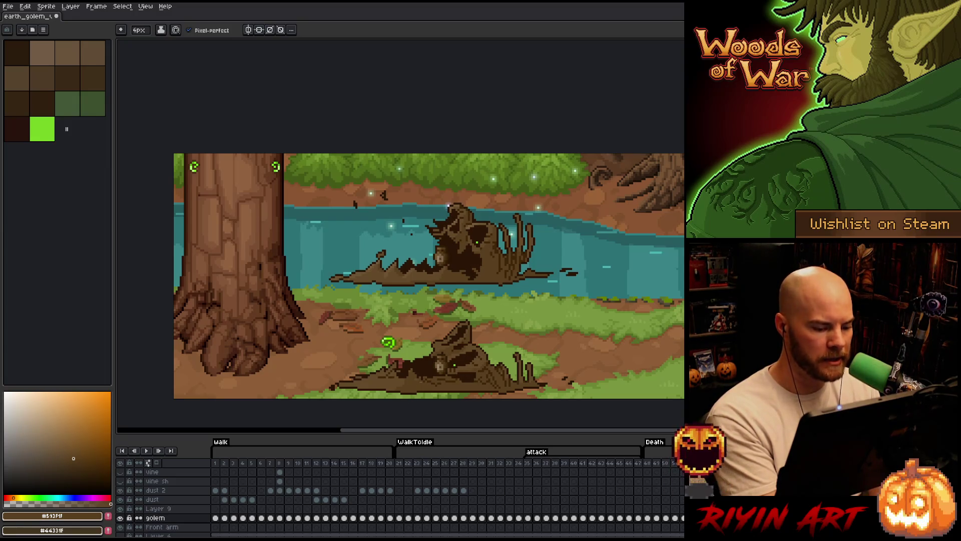
Sample browns #593F1F, #6E5332 and #785c3a, shrink the brush to 1px, and select Layer 9
left_click(416, 375, "alt")
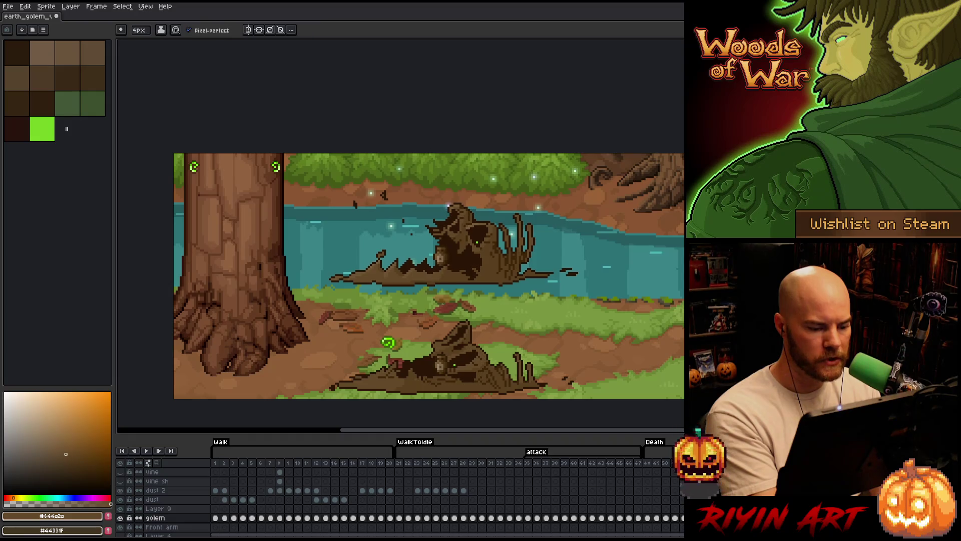
left_click(425, 368, "alt")
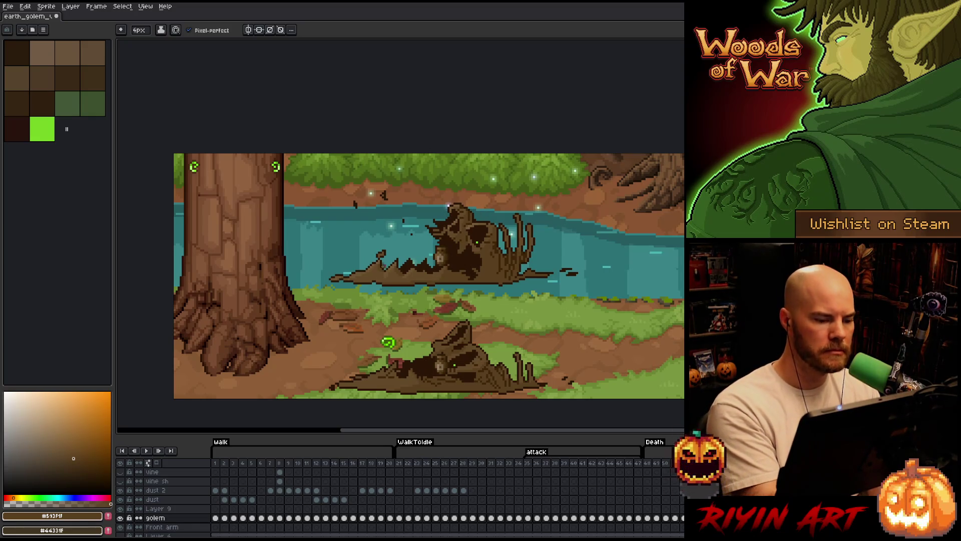
left_click(360, 269, "alt")
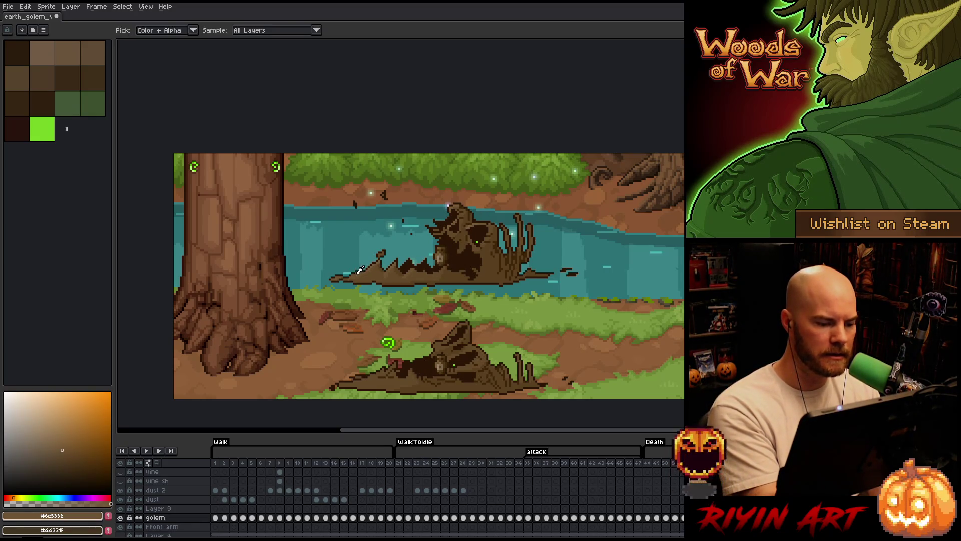
key("minus")
key("minus")
key("minus")
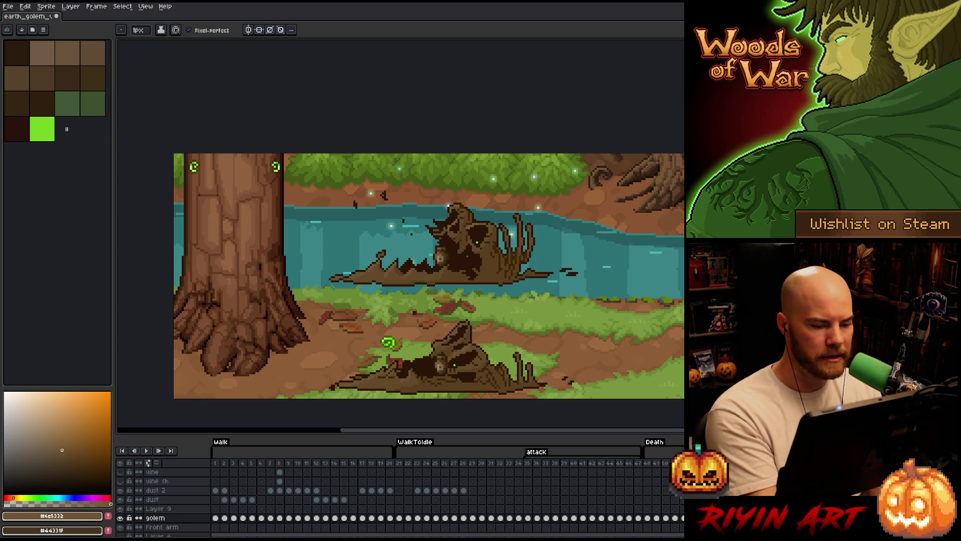
left_click(474, 222, "alt")
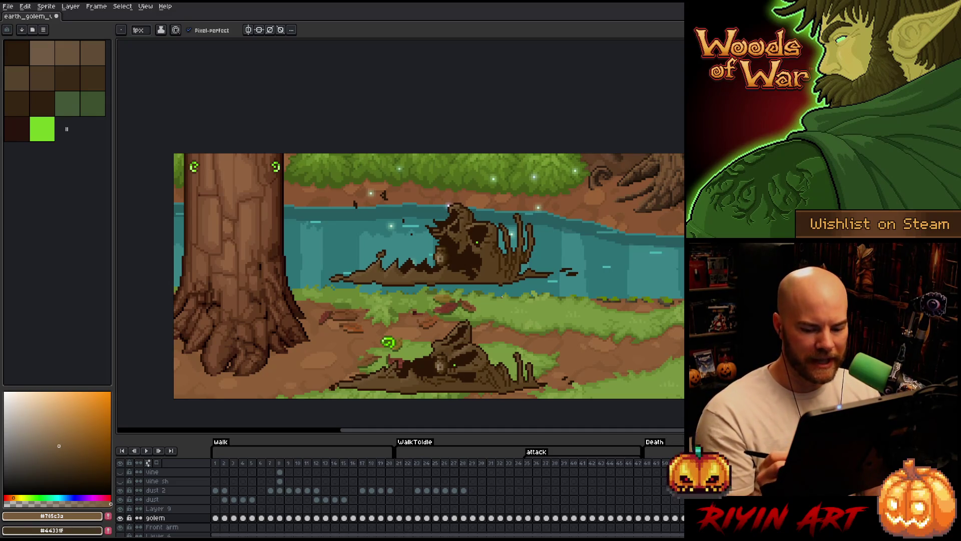
left_click(155, 508)
Delete the golem copy from the river and keep Layer 9 separate after undoing a merge
key("q")
mouse_move(596, 203)
left_mouse_down()
mouse_move(606, 290)
mouse_move(387, 305)
mouse_move(591, 166)
mouse_move(646, 210)
left_mouse_up()
key("Delete")
key("ctrl+d")
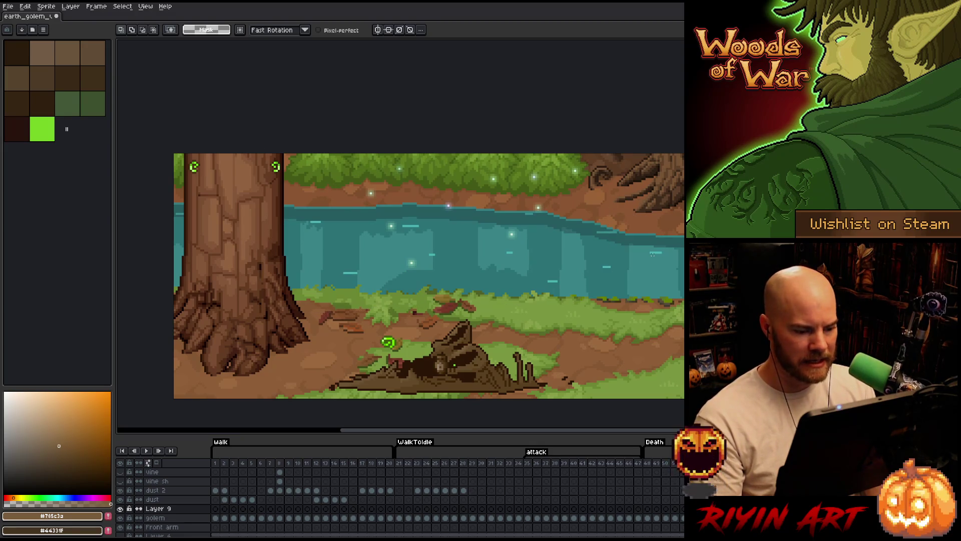
key("ctrl+e")
left_click(534, 509)
key("ctrl+z")
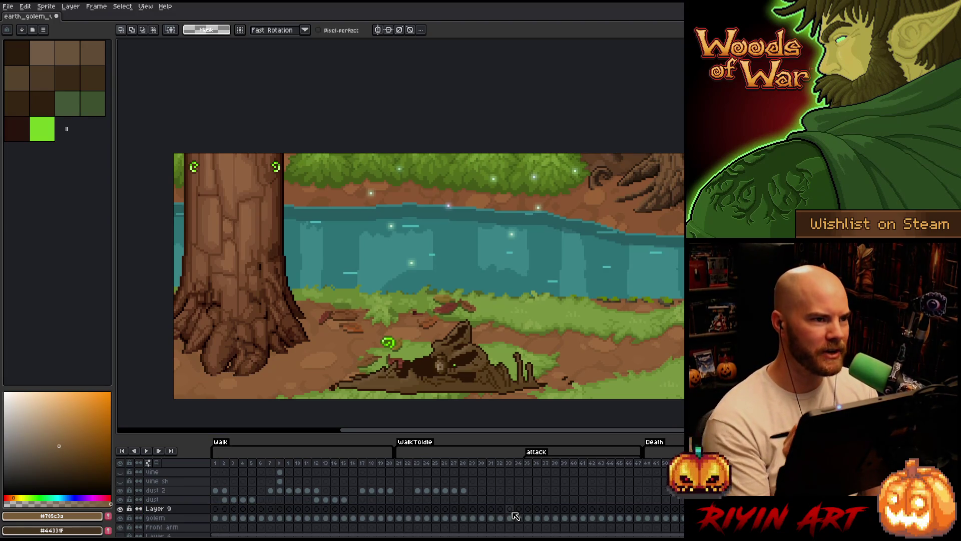
left_click(515, 518)
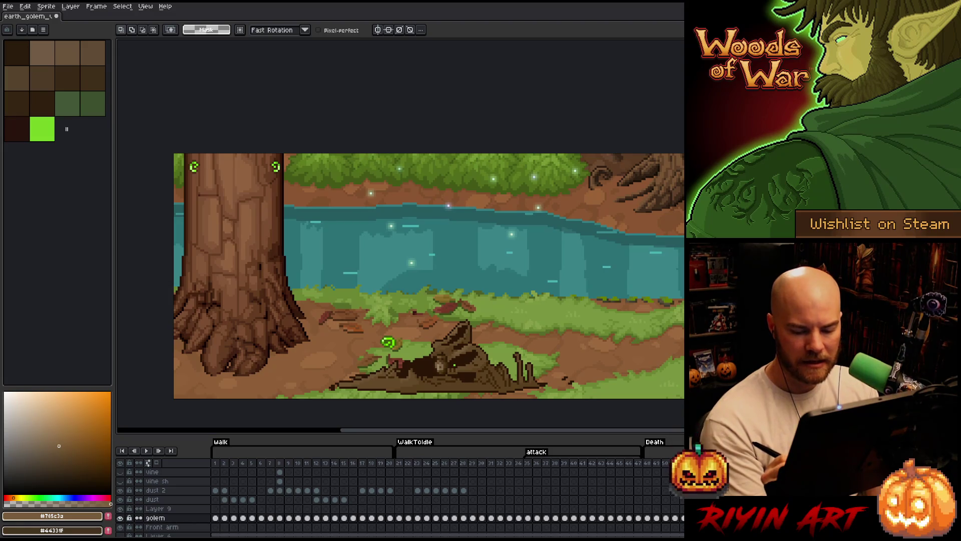
On the next frame, fill the golem's #44402a pixels with dark brown #593f1f
key("Right")
key("ctrl+shift+c")
left_click(467, 364)
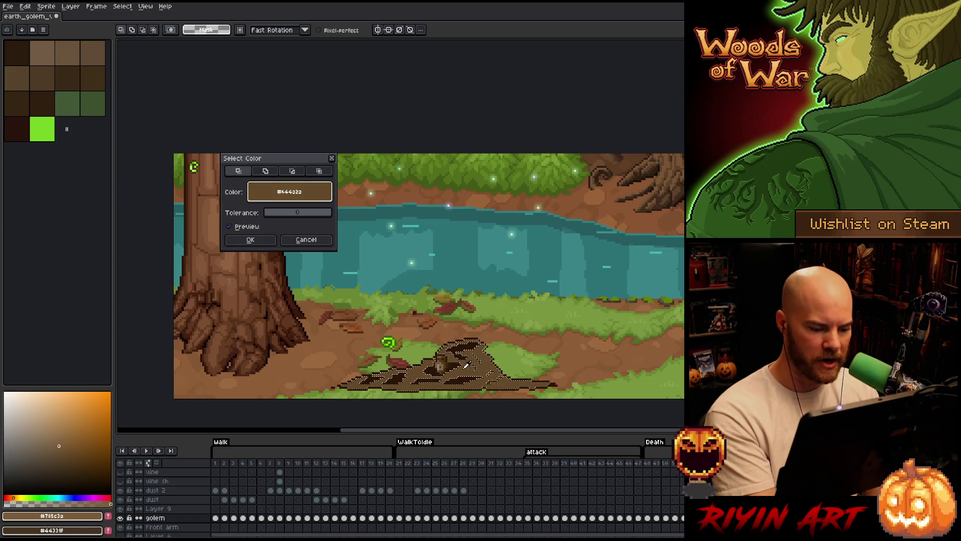
key("Return")
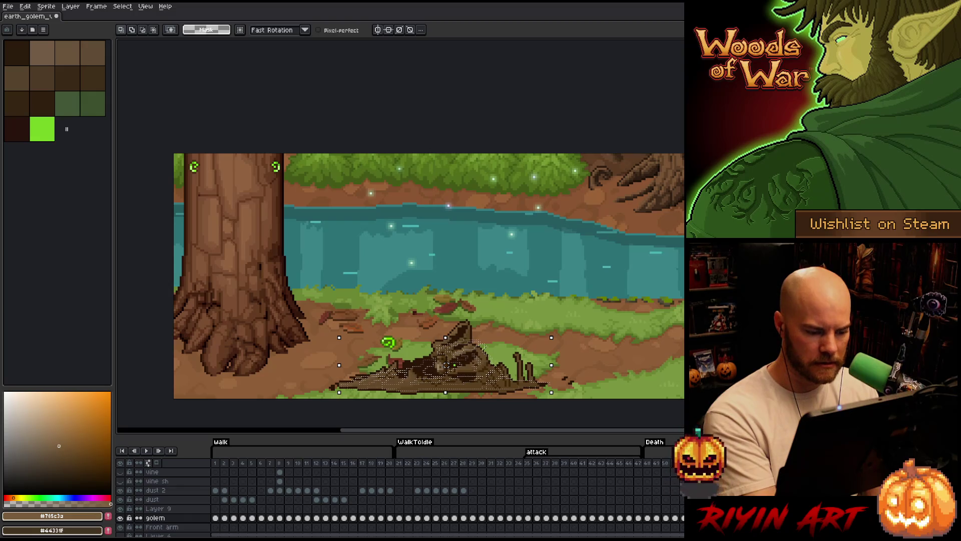
key("i")
left_click(505, 381)
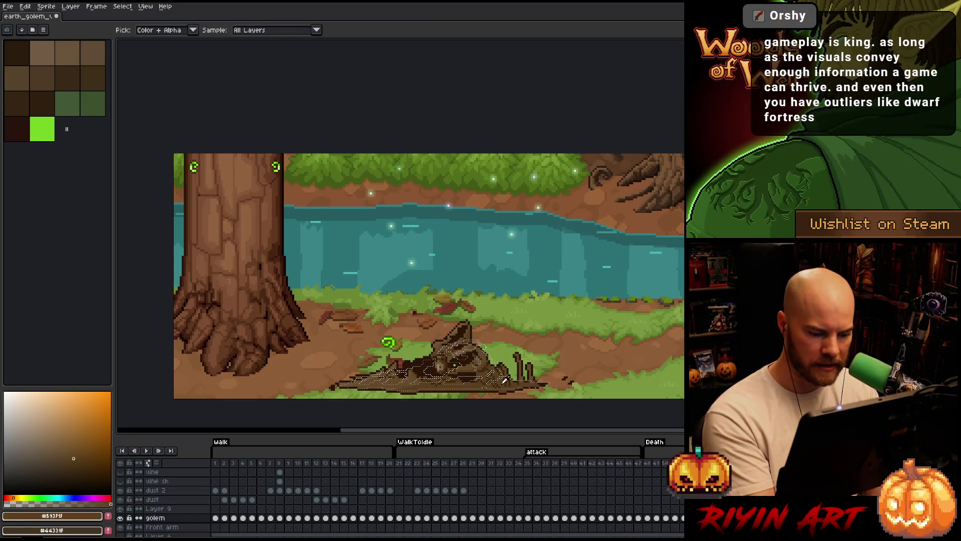
key("m")
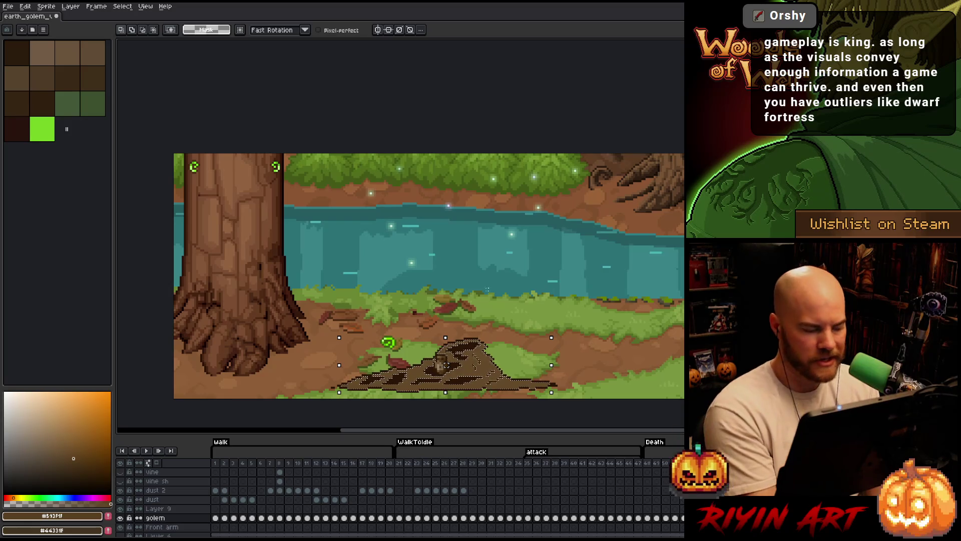
key("f")
key("b")
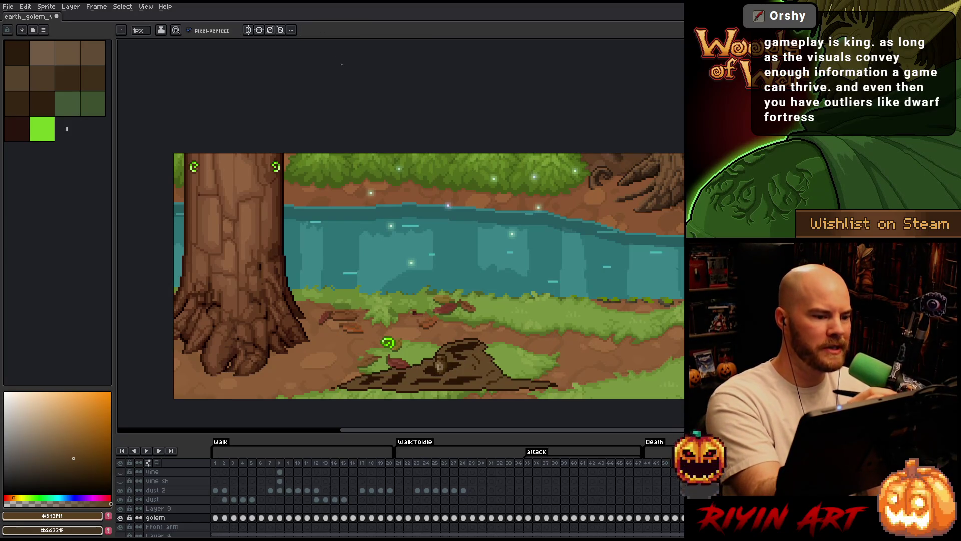
Set the pencil brush size to 4 and step to the frame where the mound rises
left_click(140, 31)
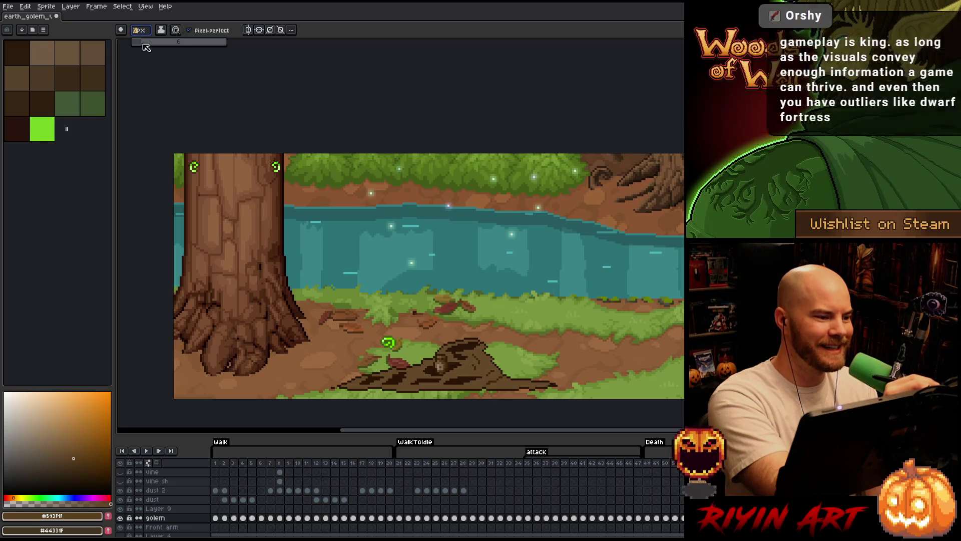
left_click(138, 42)
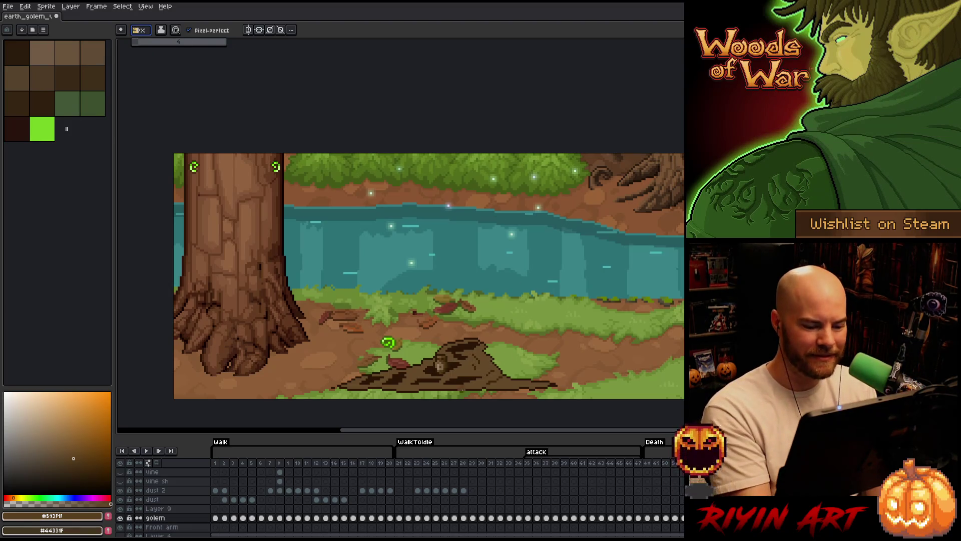
left_click(485, 364)
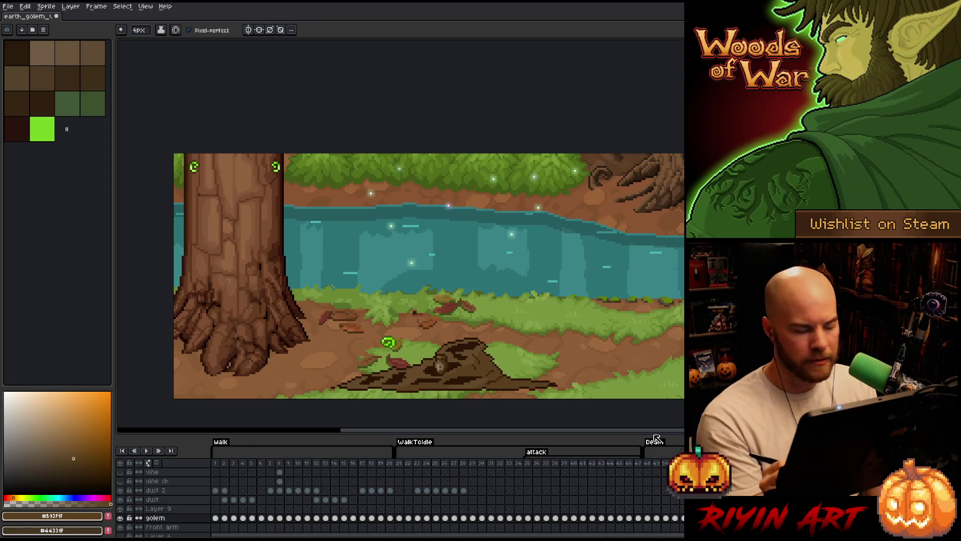
key("Right")
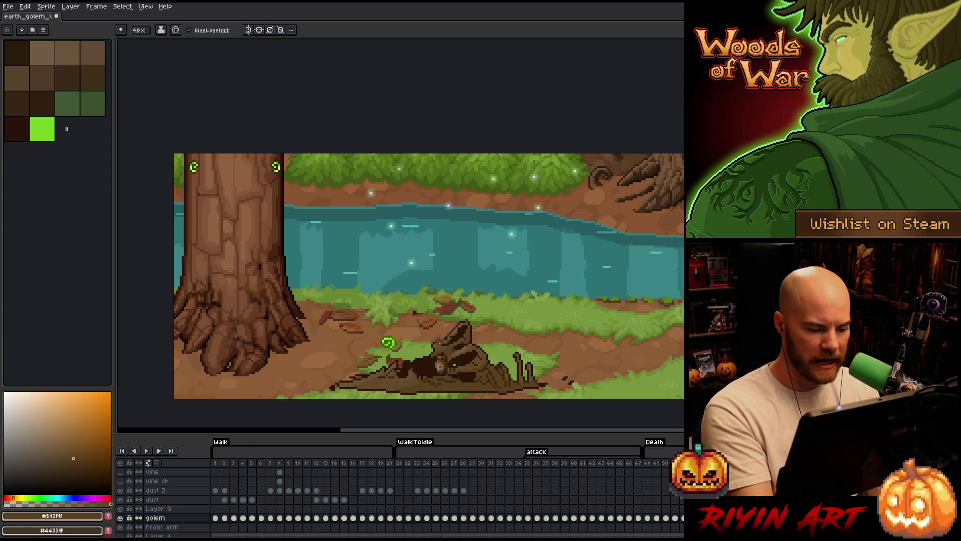
Sample the mud browns, set a 1px brush, and start Color Range on the flattened puddle frame
left_click(373, 374, "alt")
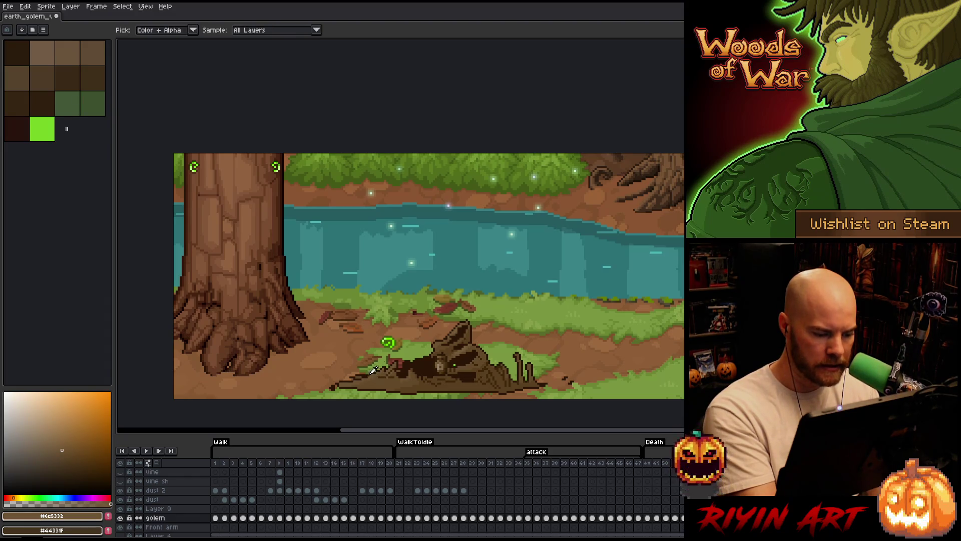
key("Left")
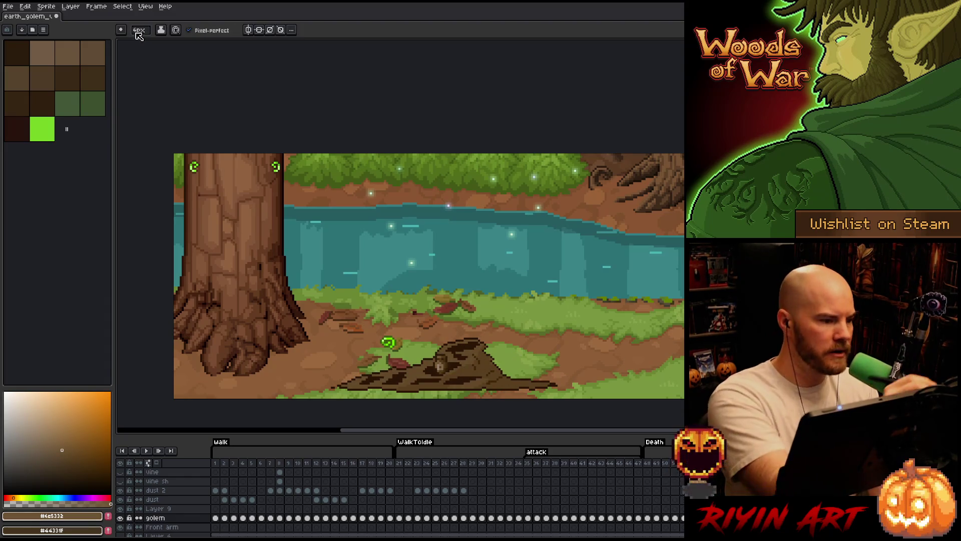
key("minus")
key("minus")
key("minus")
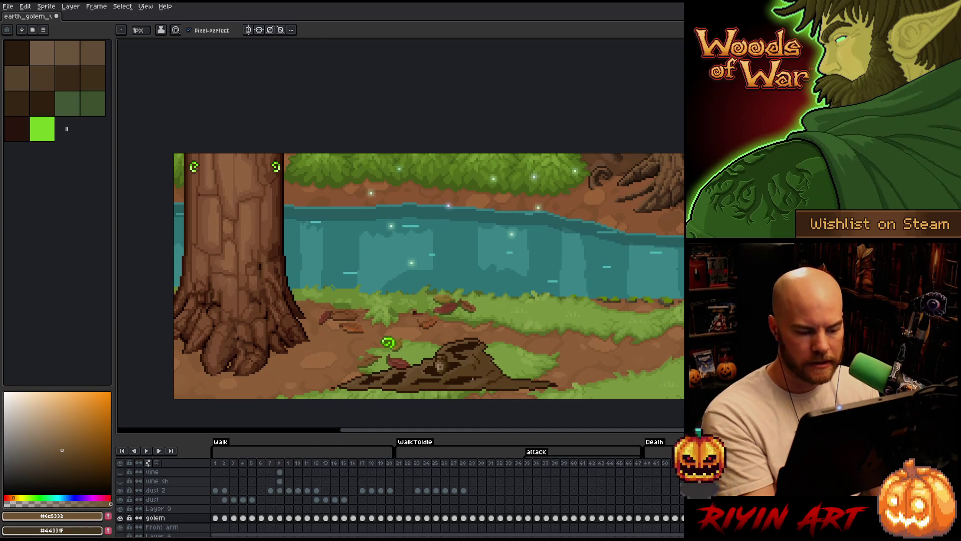
left_click(475, 375, "alt")
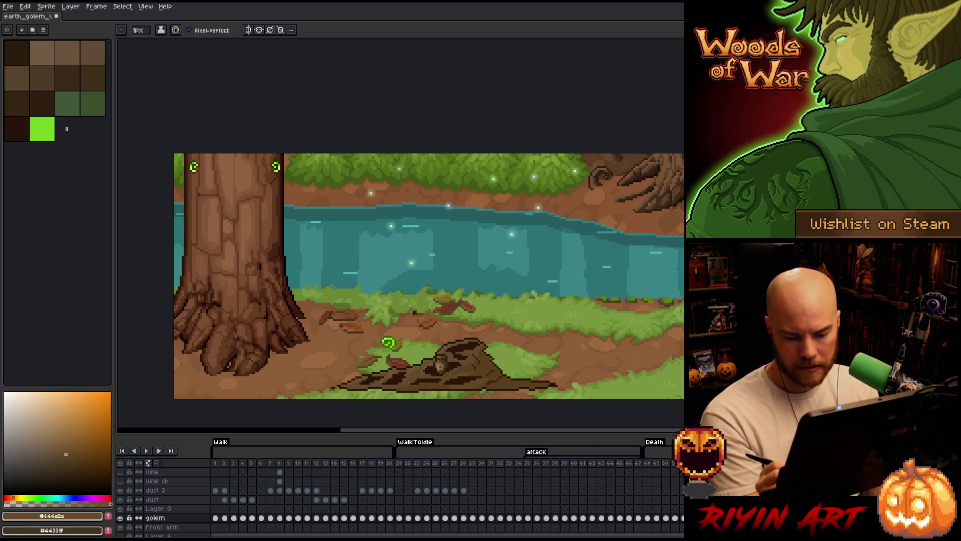
key("Right")
key("ctrl+shift+c")
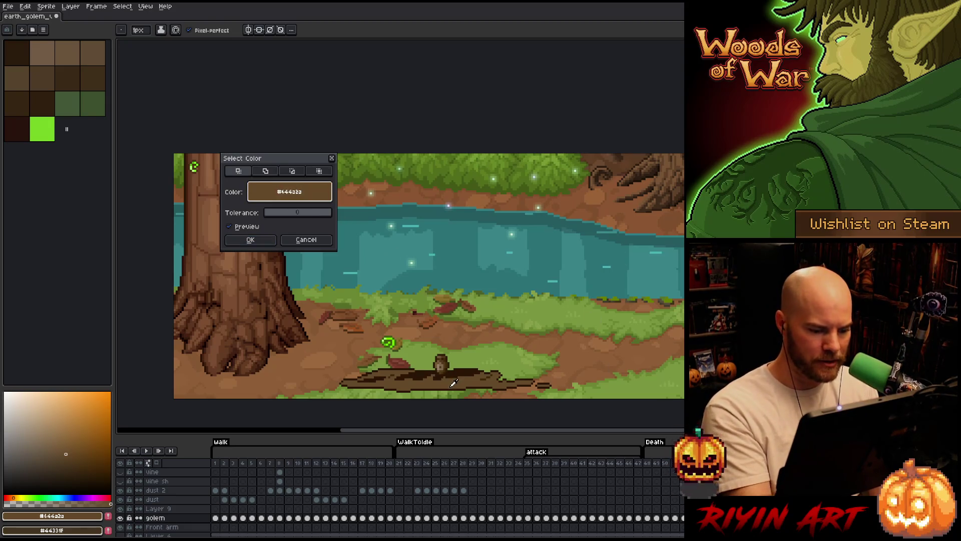
Confirm the colour-range selection and sample dark brown #593f1f from the taller mound frame
left_click(261, 242)
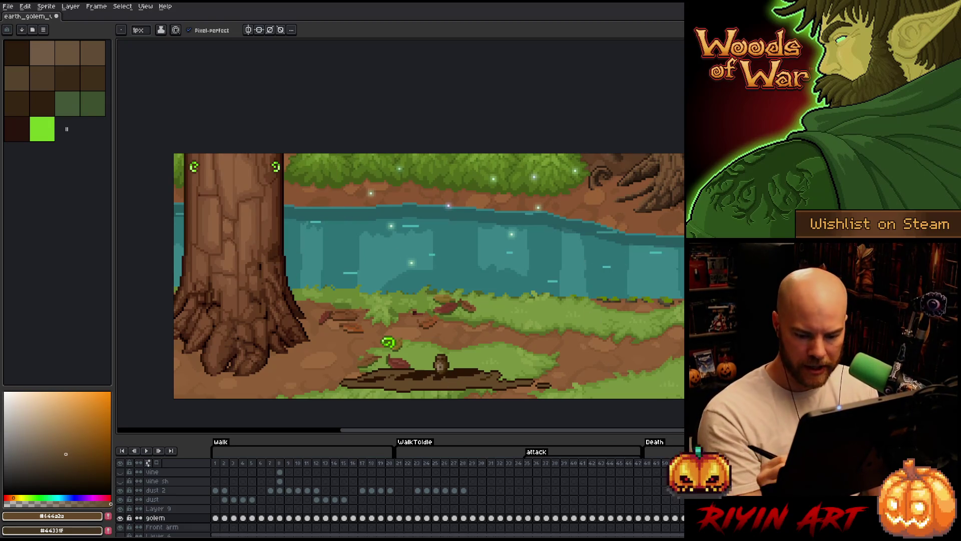
key("Left")
left_click(487, 363, "alt")
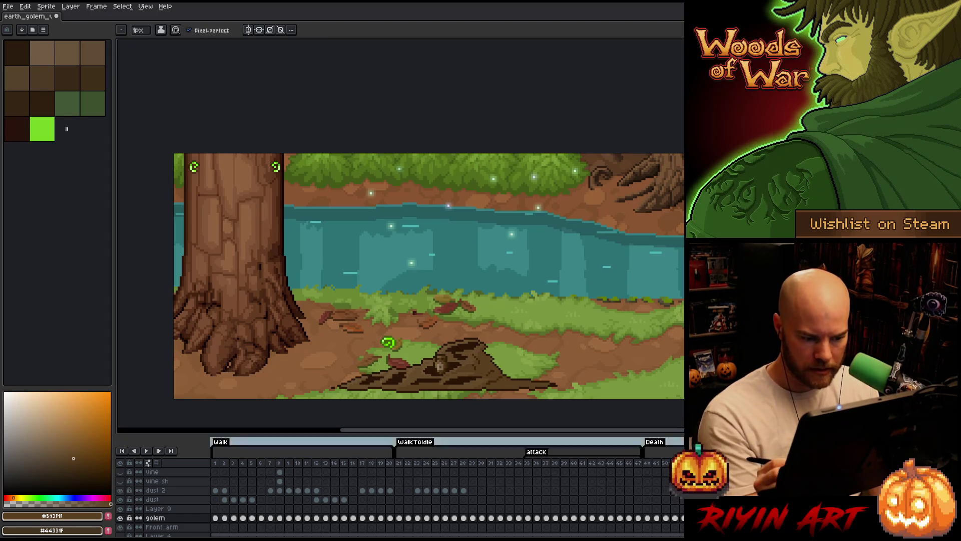
key("Right")
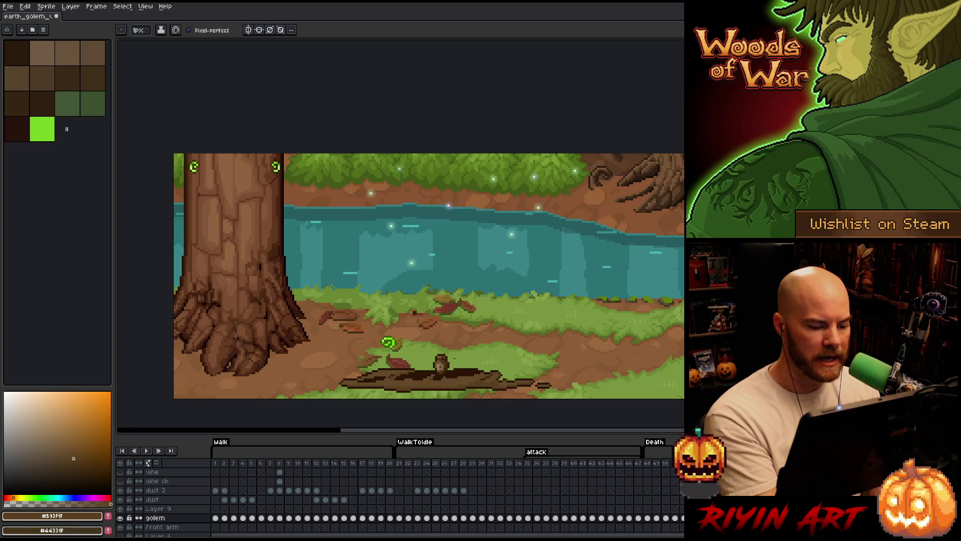
Save the golem file and start a Color Range selection of dark brown #44402a
key("ctrl+s")
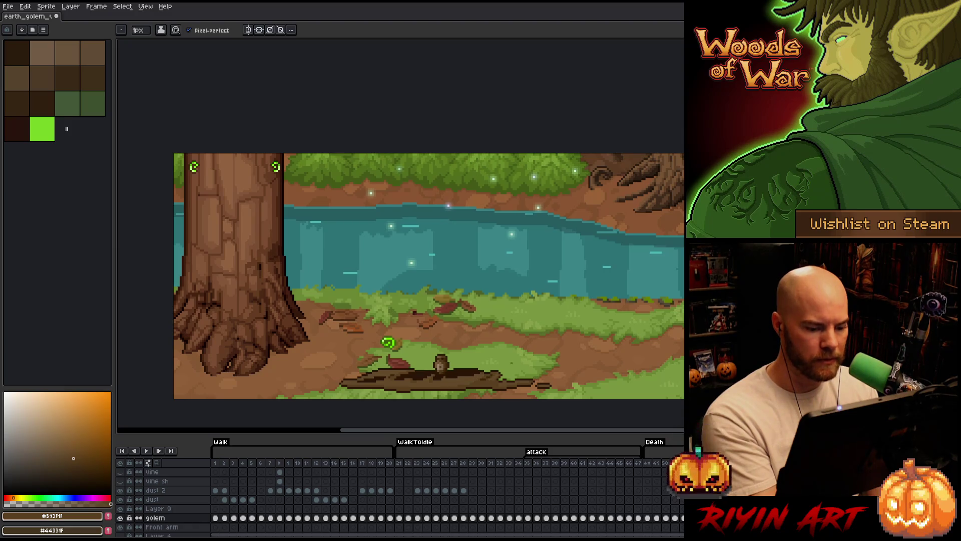
key("ctrl+s")
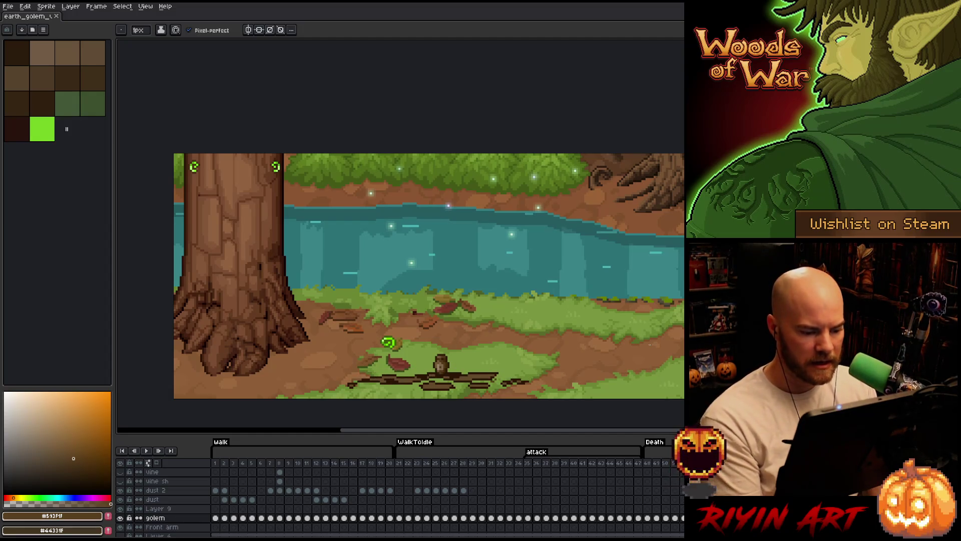
key("ctrl+shift+c")
left_click(488, 332)
left_click(472, 373)
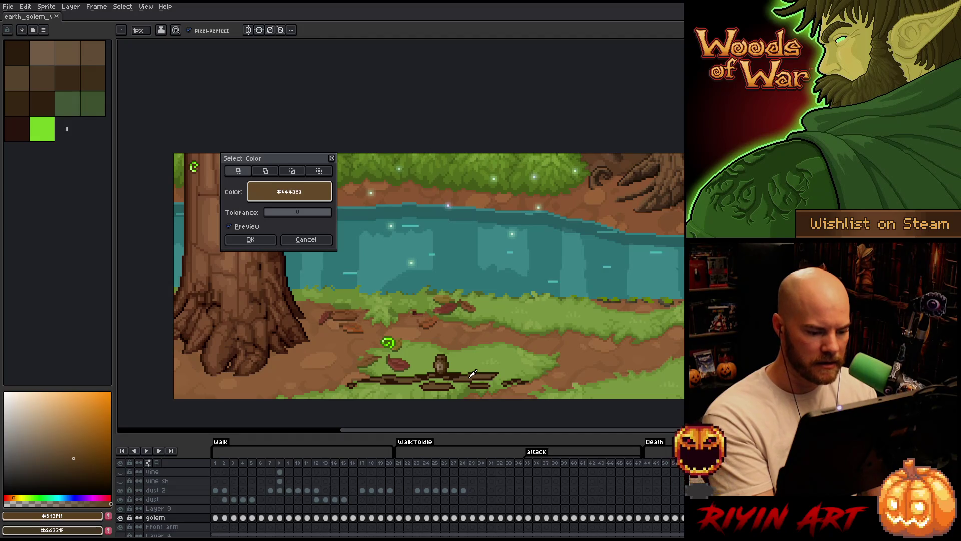
Select the #44402a brown mud on the fragments frame with Color Range
left_click(250, 240)
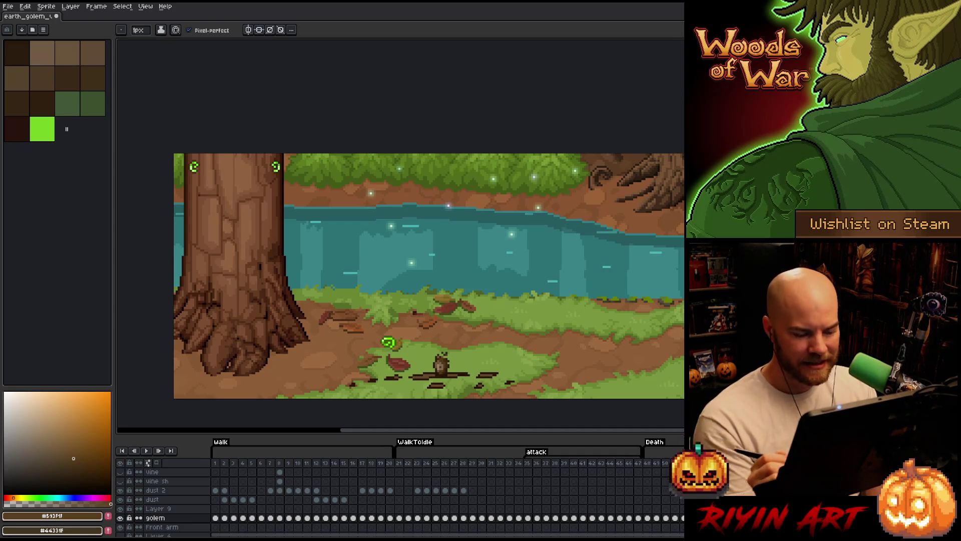
key("shift+c")
key("Return")
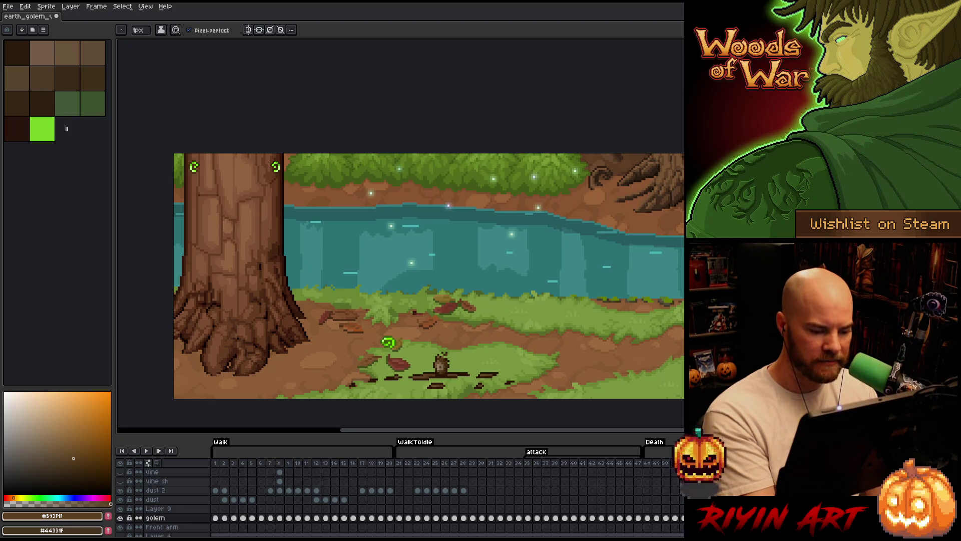
Save the golem file and play back the death animation to review it
key("ctrl+s")
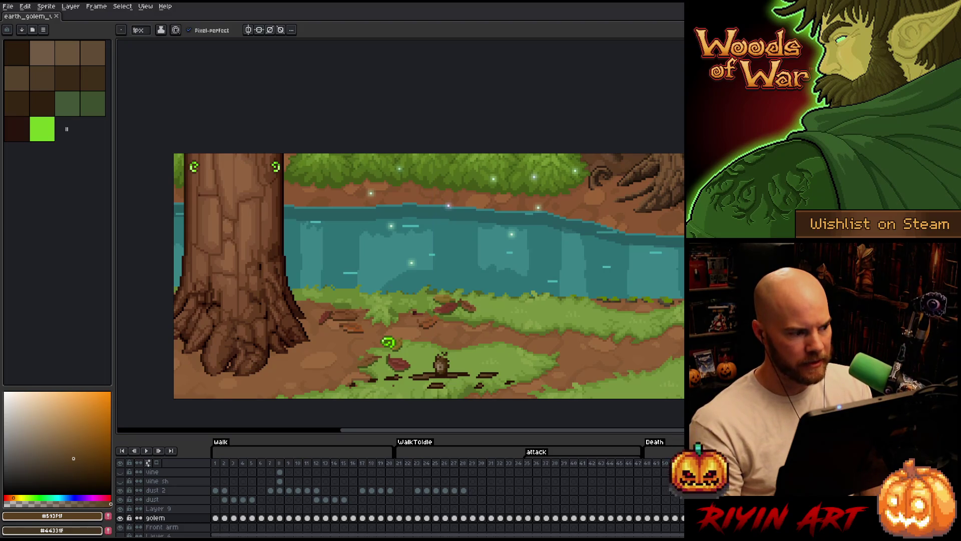
key("Return")
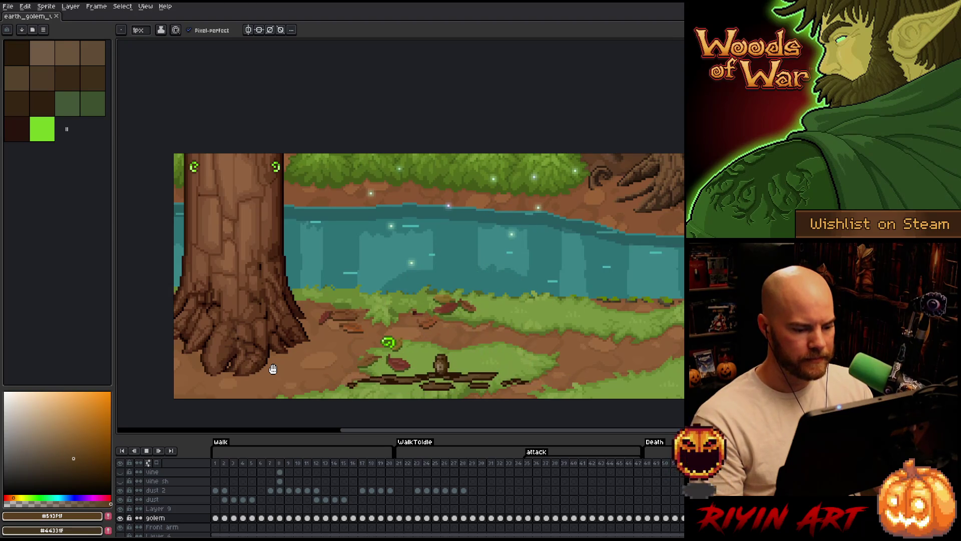
key("ctrl+s")
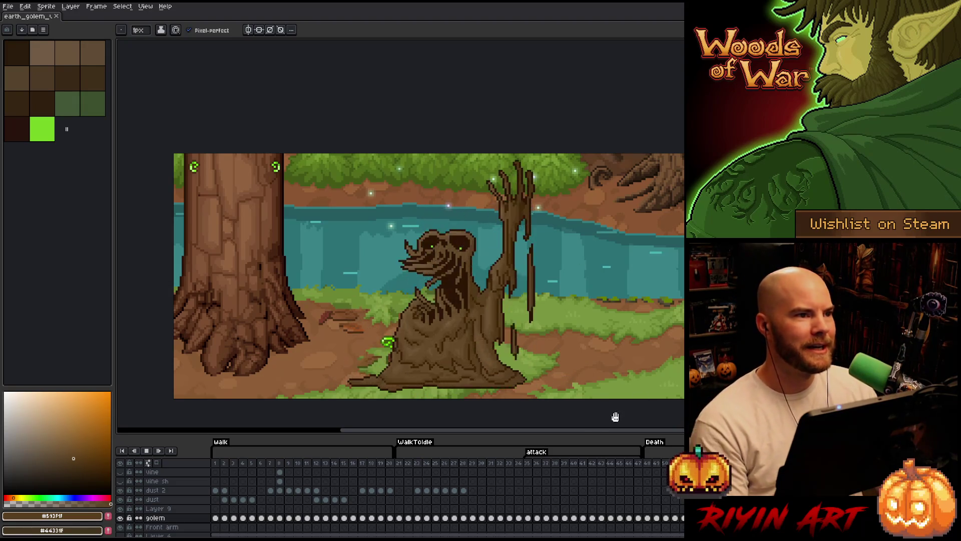
scroll(442, 309, "up", 2)
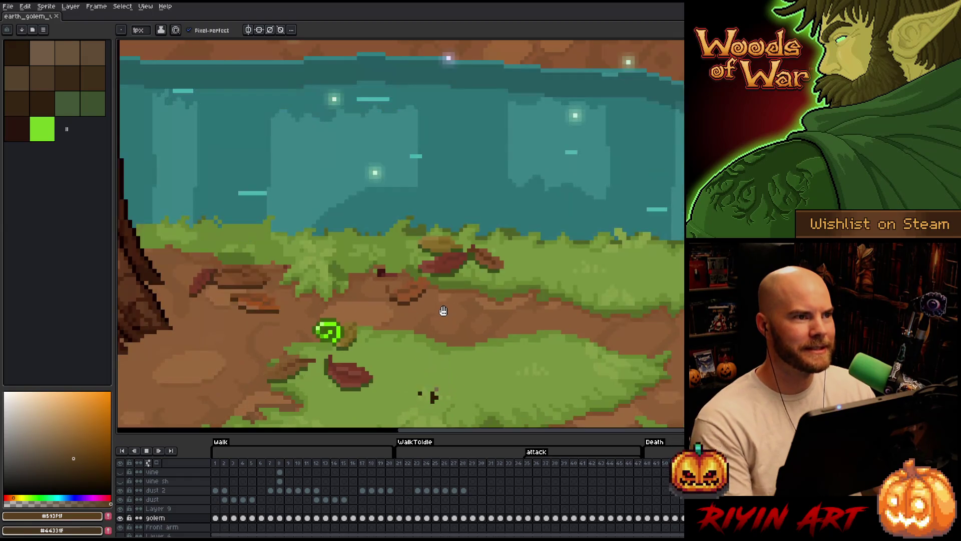
key("Tab")
left_click_drag(420, 339, 399, 366)
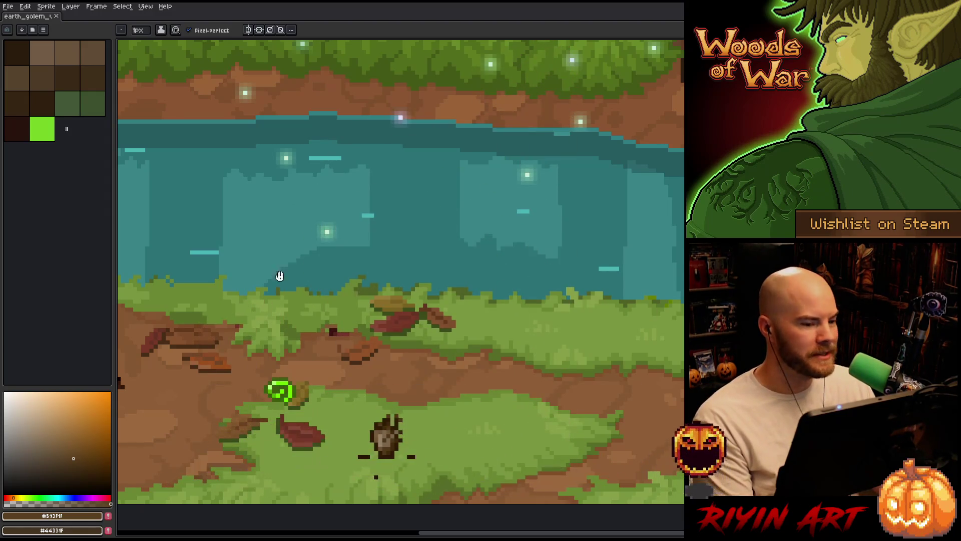
scroll(375, 86, "down", 2)
scroll(406, 253, "up", 1)
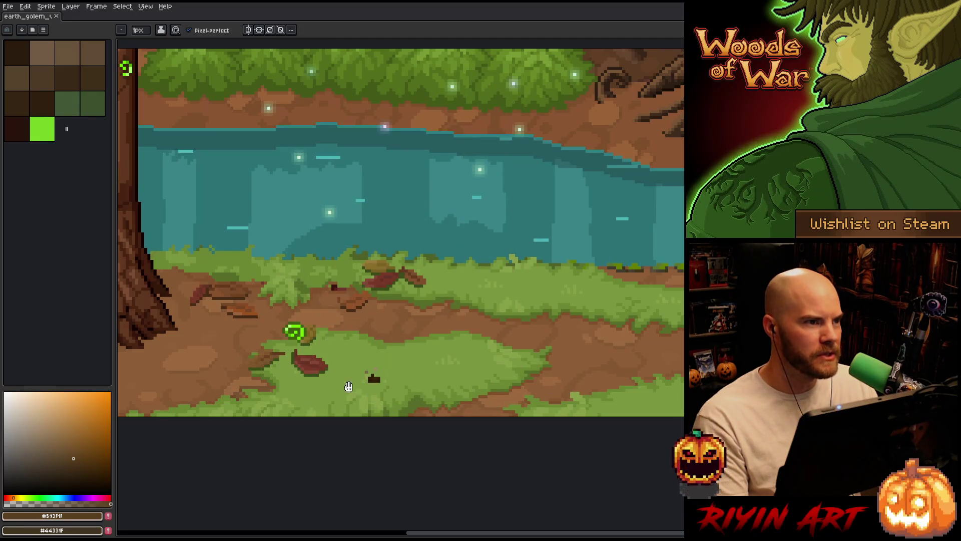
Pan and zoom to frame the golem, and show the timeline with walk, attack and Death tags
scroll(233, 384, "down", 1)
scroll(272, 362, "up", 1)
scroll(272, 361, "down", 1)
left_click_drag(322, 361, 375, 343)
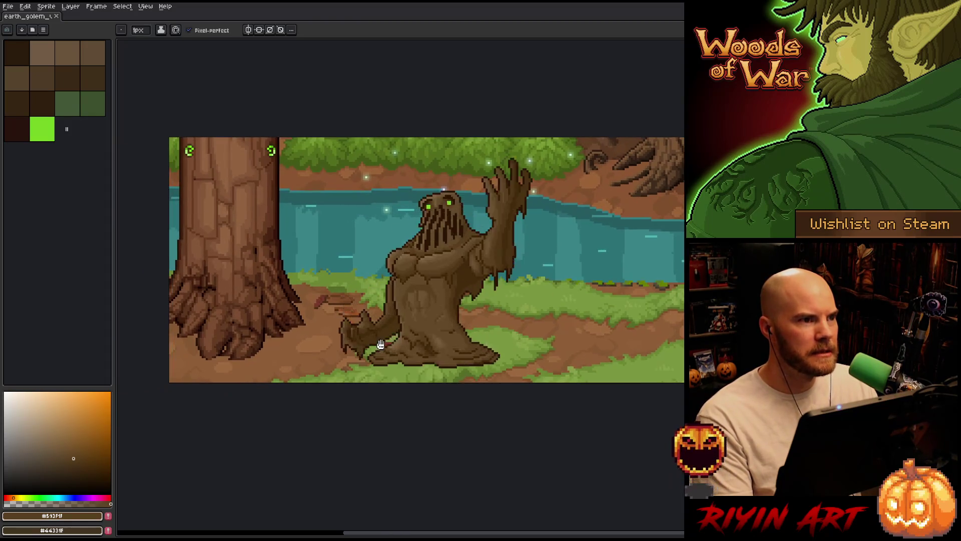
scroll(376, 343, "up", 1)
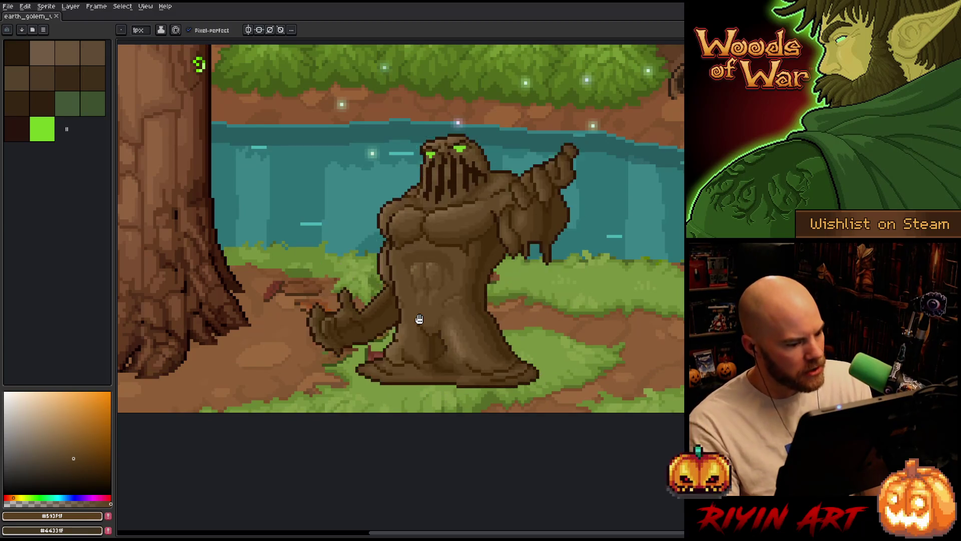
key("Tab")
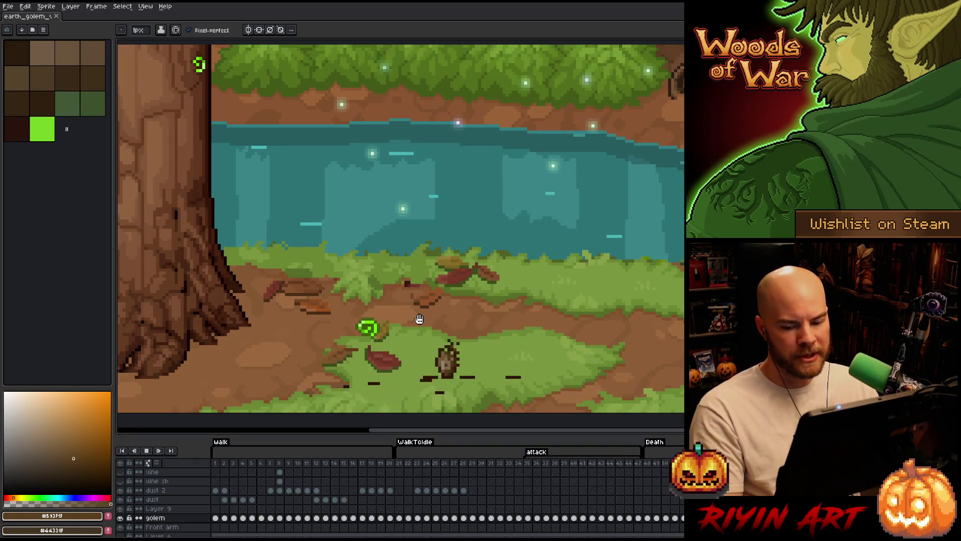
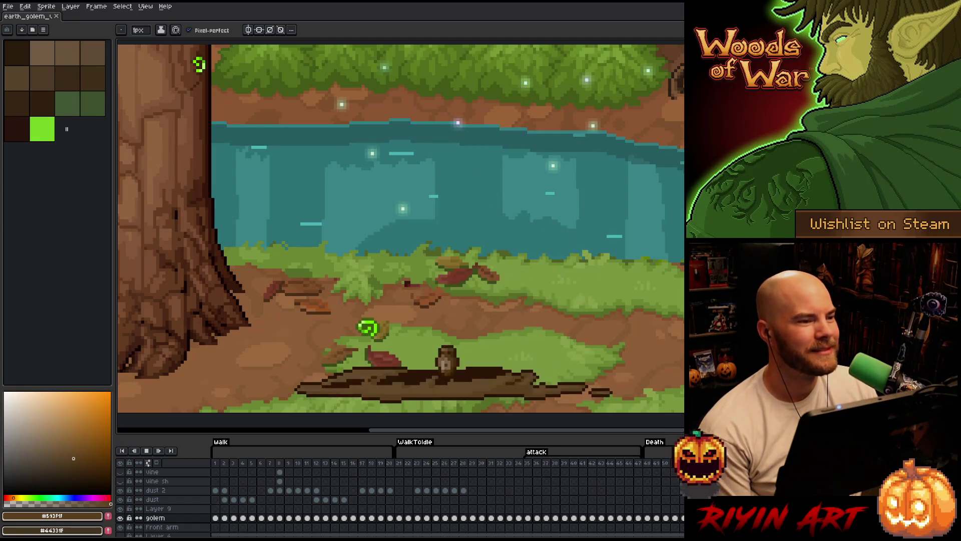
key("alt+Tab")
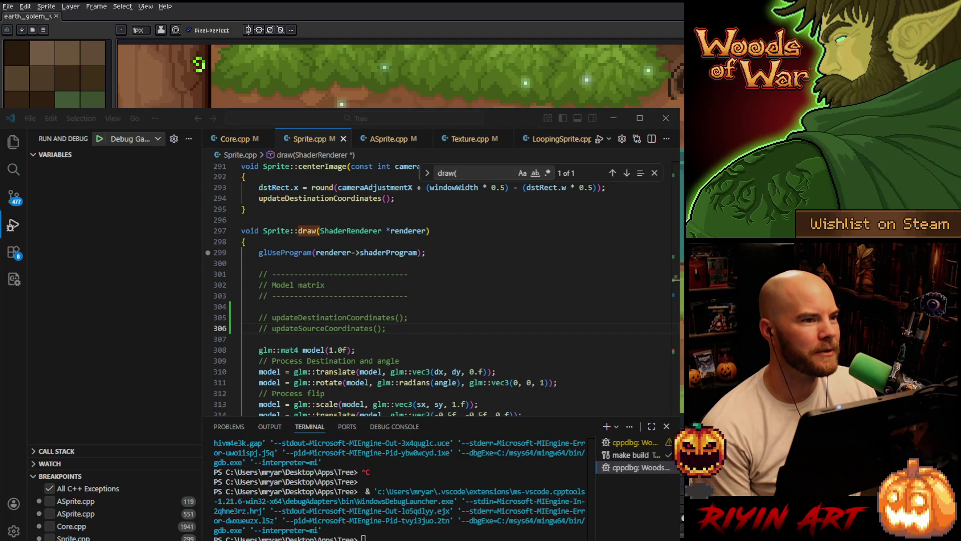
left_click(407, 331)
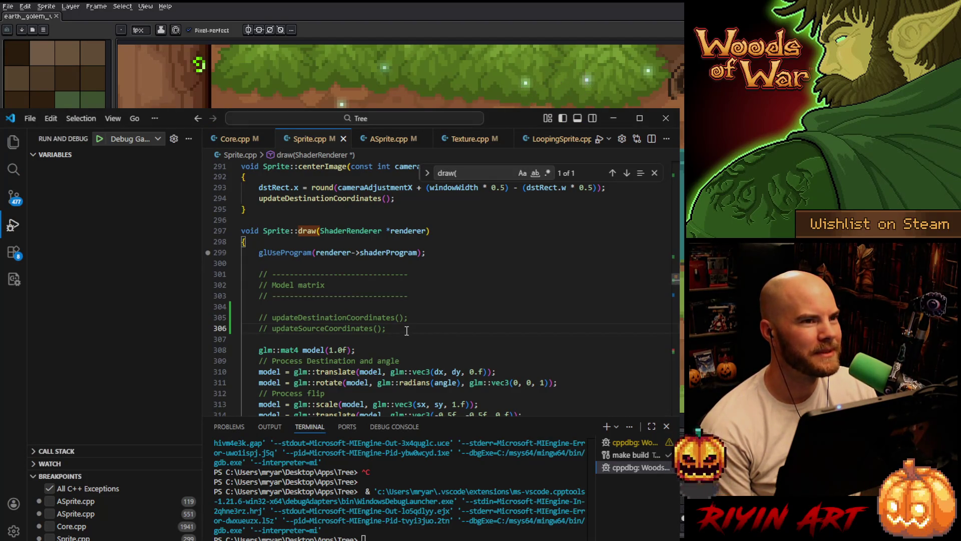
left_click(613, 121)
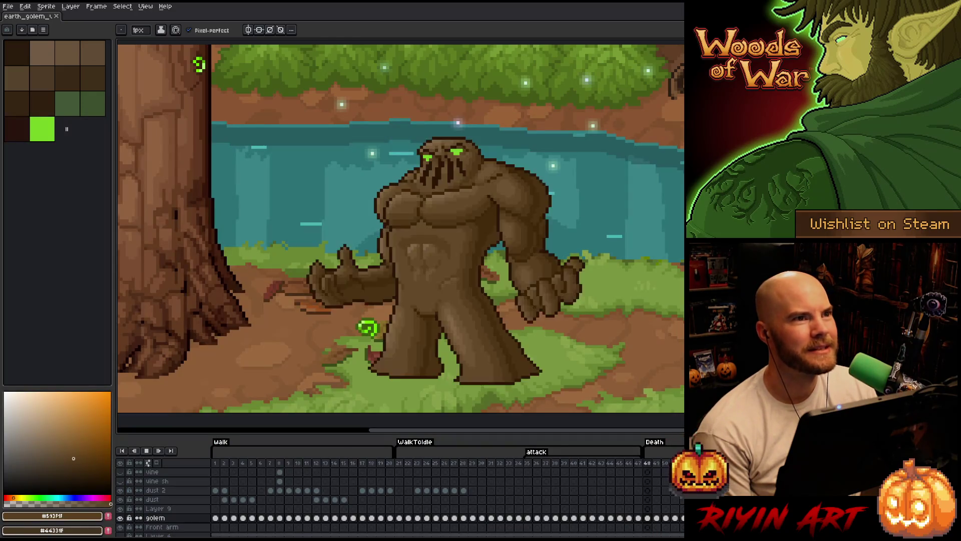